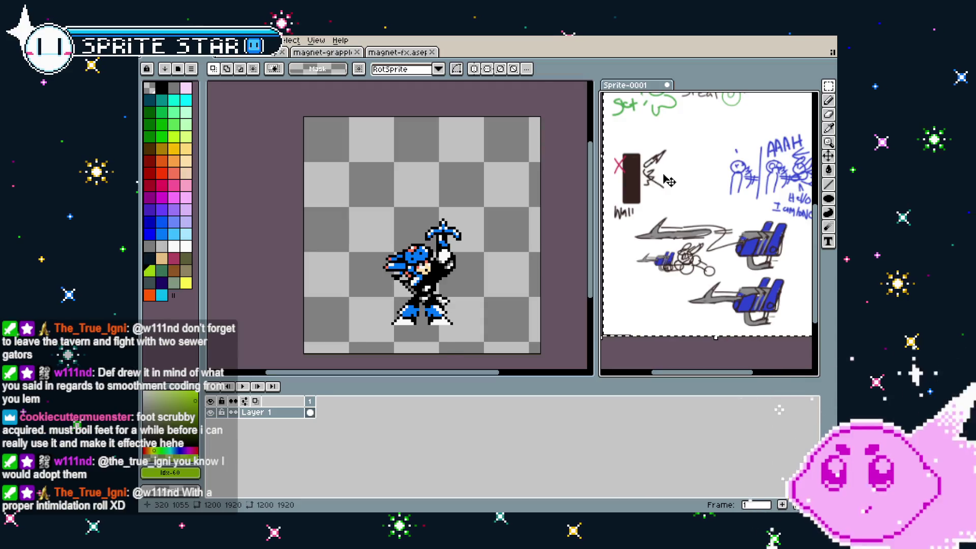
# Make Lone Sheet the active sprite and scroll its timeline back to frames 00–43.
pyautogui.click(479, 218)
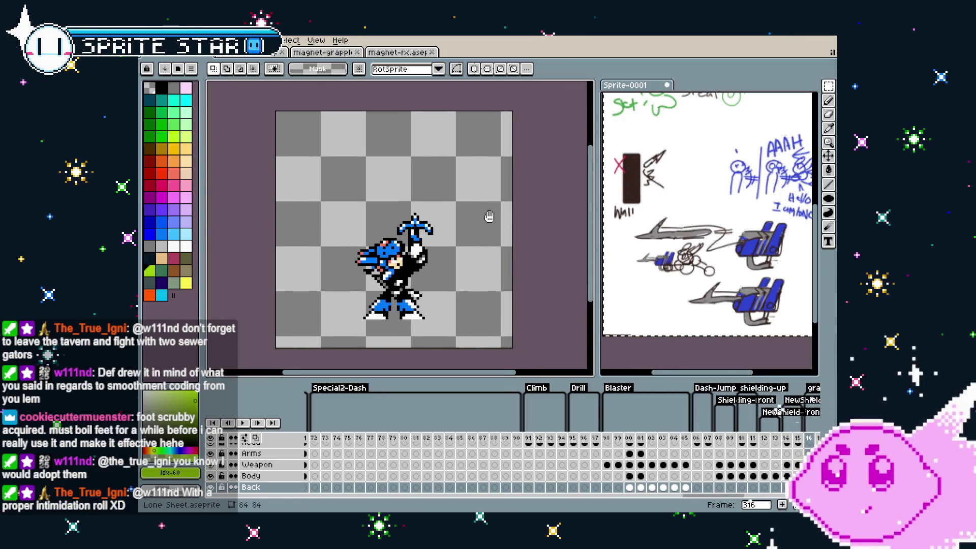
pyautogui.scroll(2, 712, 229)
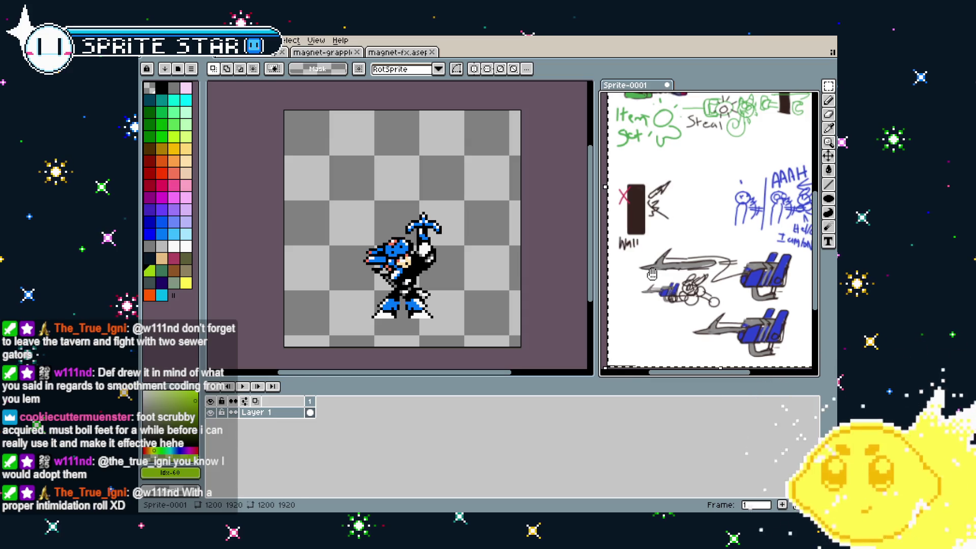
pyautogui.click(469, 280)
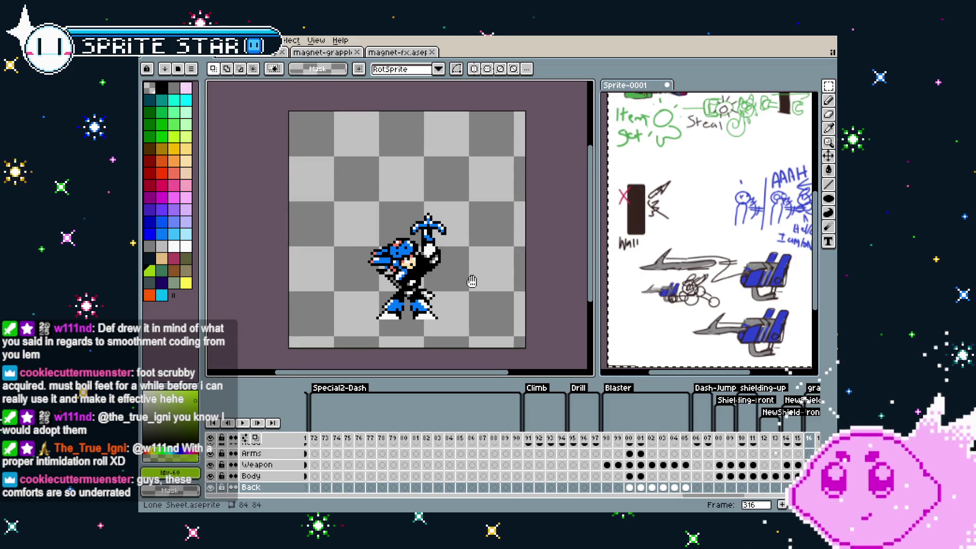
pyautogui.scroll(2, 446, 471)
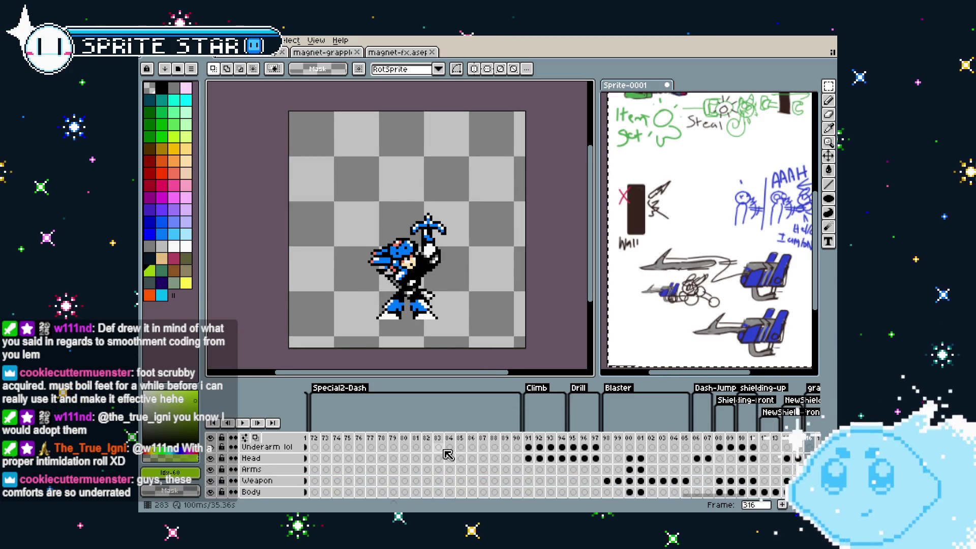
pyautogui.scroll(-2, 448, 455)
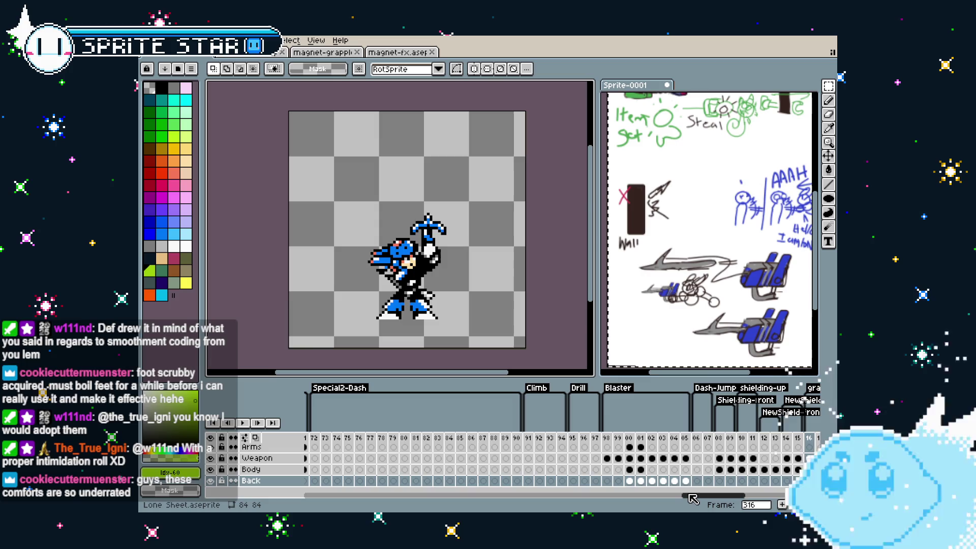
pyautogui.moveTo(696, 500); pyautogui.dragTo(733, 497)
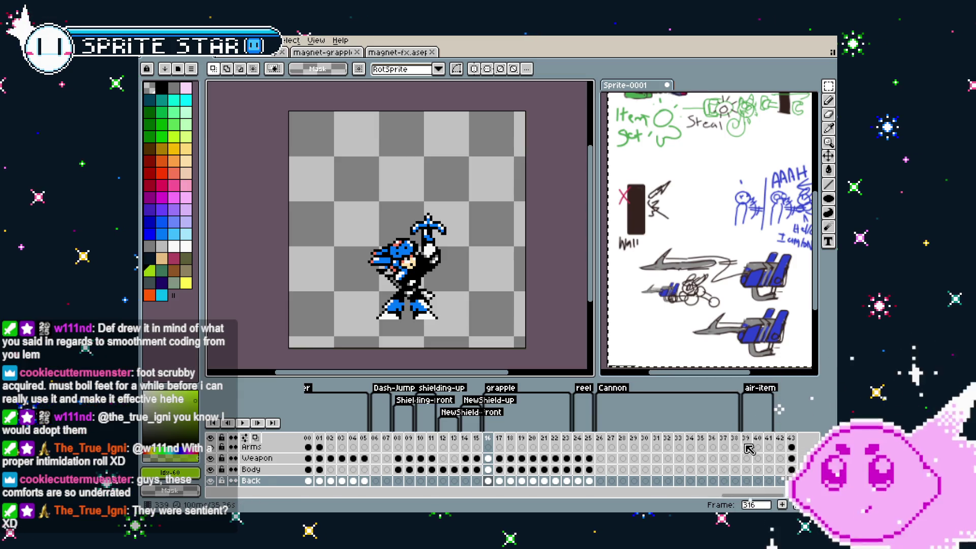
# Review the grapple and reel poses on frames 340, 339, 325 and 316.
pyautogui.click(759, 438)
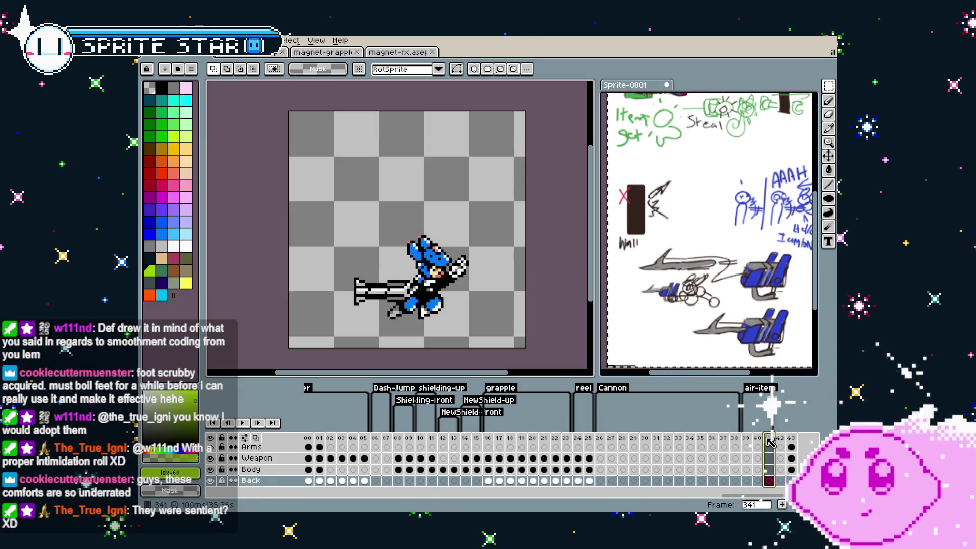
pyautogui.click(751, 444)
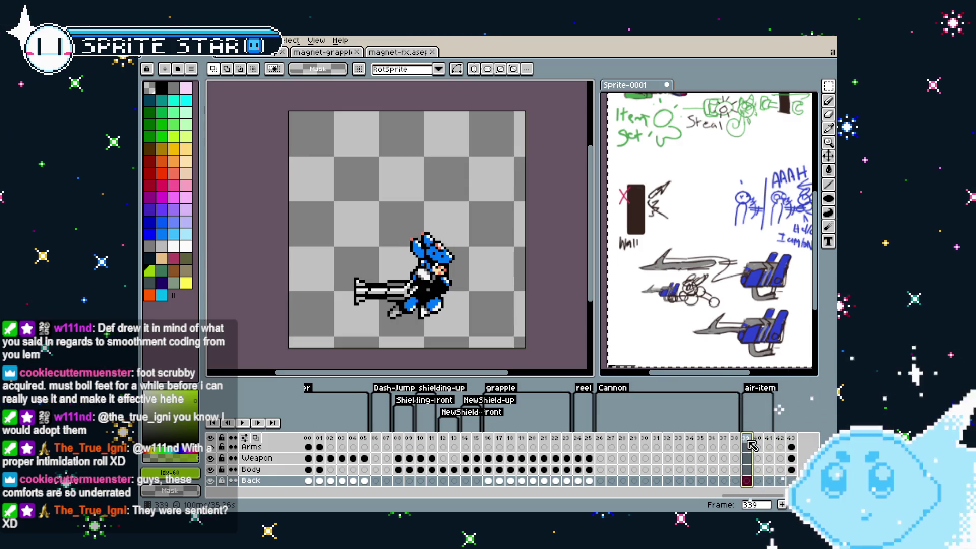
pyautogui.click(760, 440)
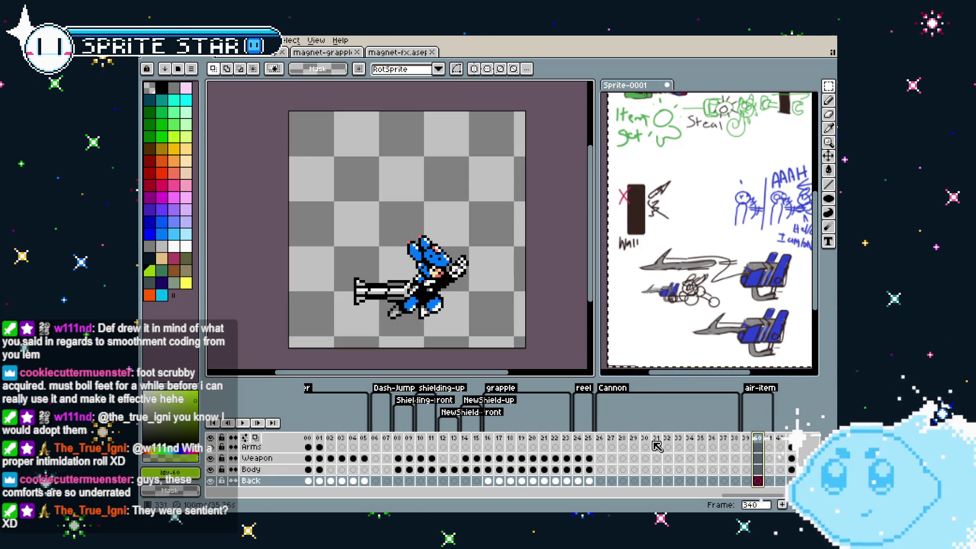
pyautogui.click(592, 441)
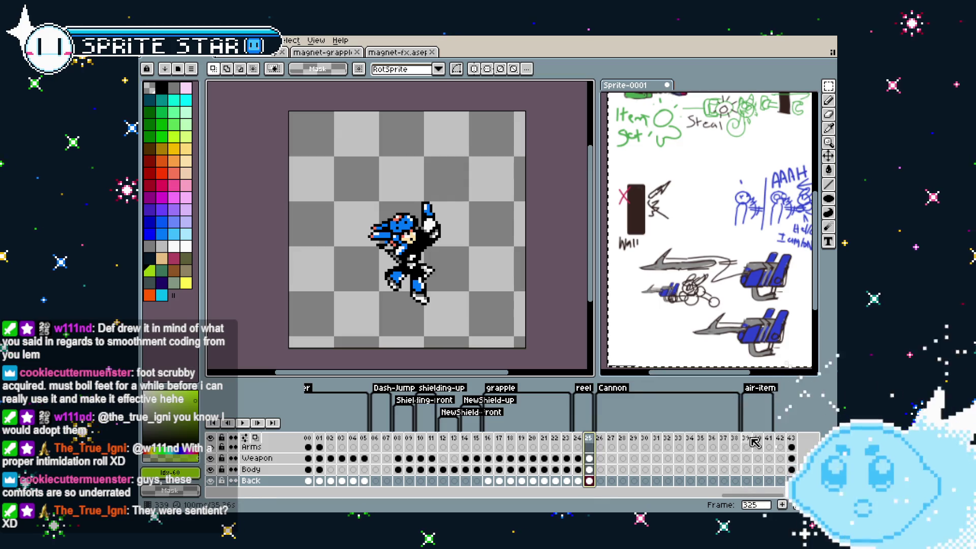
pyautogui.click(488, 440)
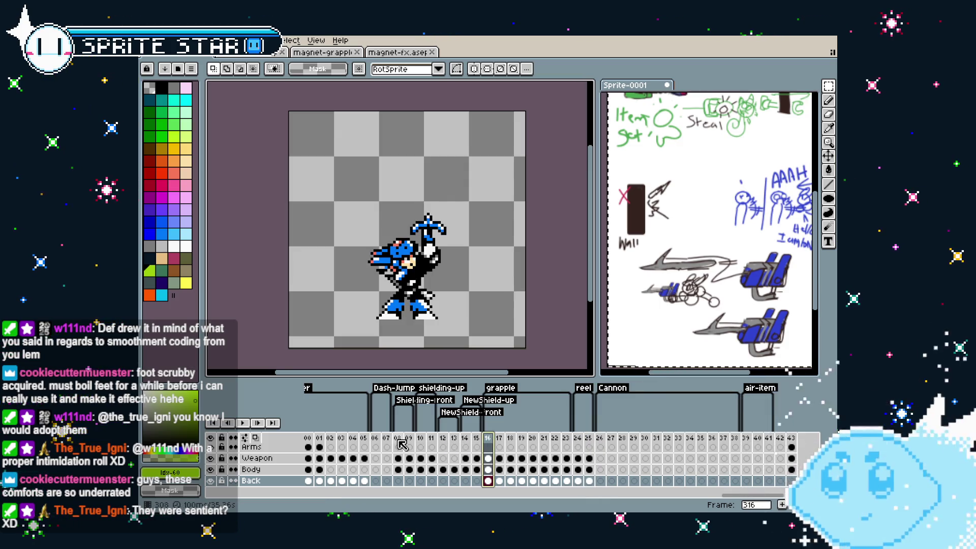
pyautogui.moveTo(731, 500); pyautogui.dragTo(670, 501)
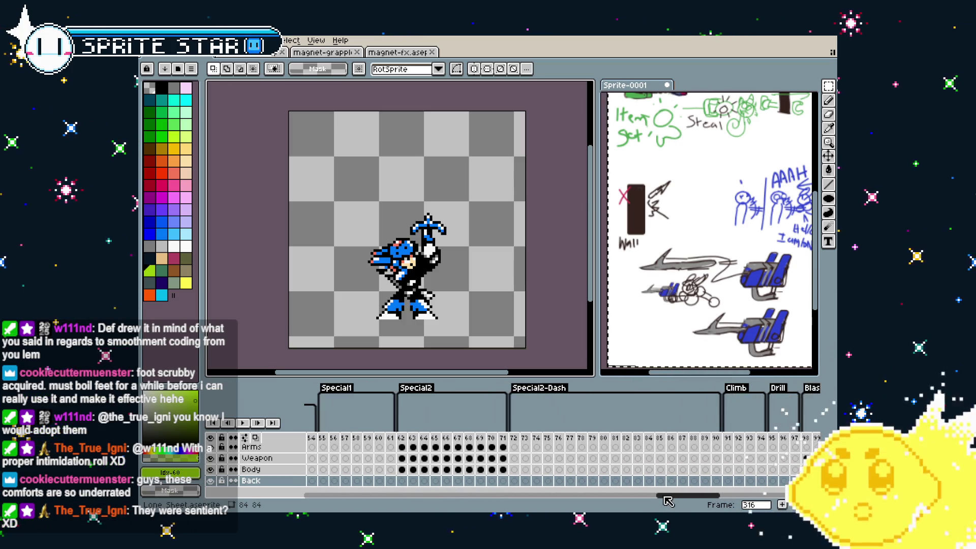
# Step through Special frames 274, 265, 257, 255 and 242, then DashAttack frames 231–232.
pyautogui.click(537, 457)
pyautogui.scroll(1, 540, 457)
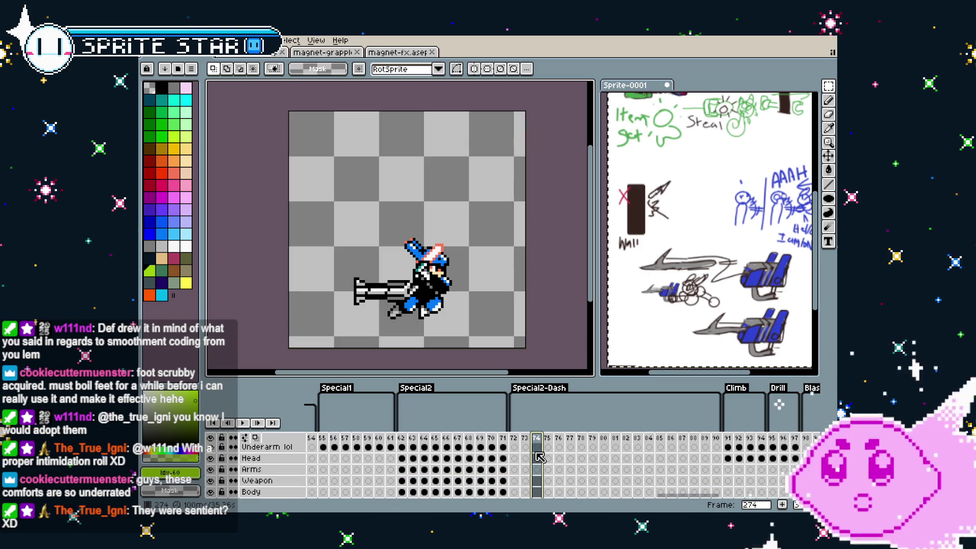
pyautogui.scroll(1, 540, 457)
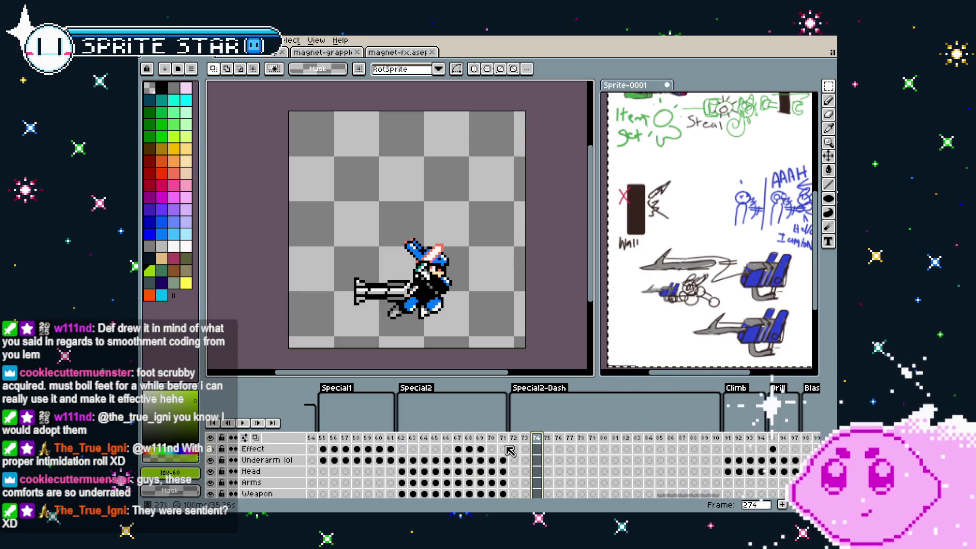
pyautogui.click(435, 439)
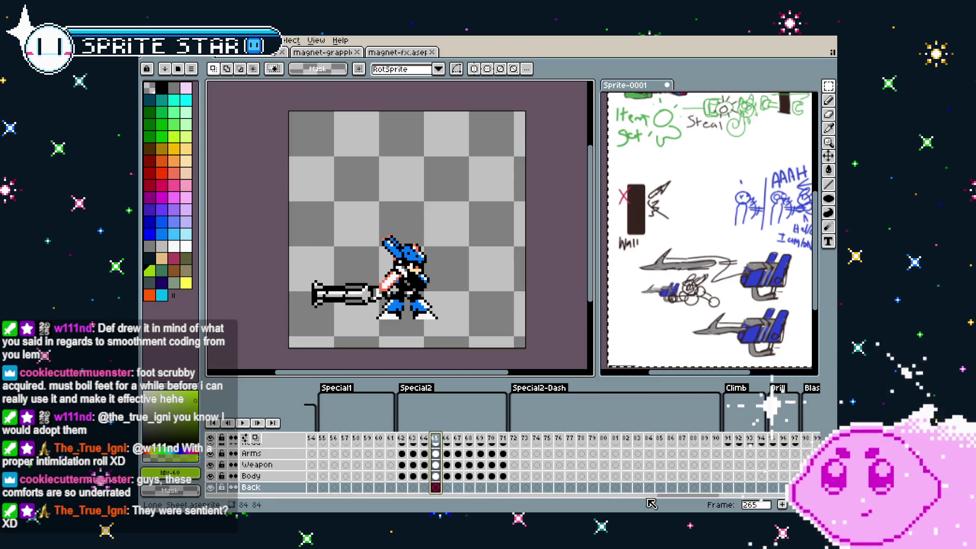
pyautogui.hscroll(-6, 649, 502)
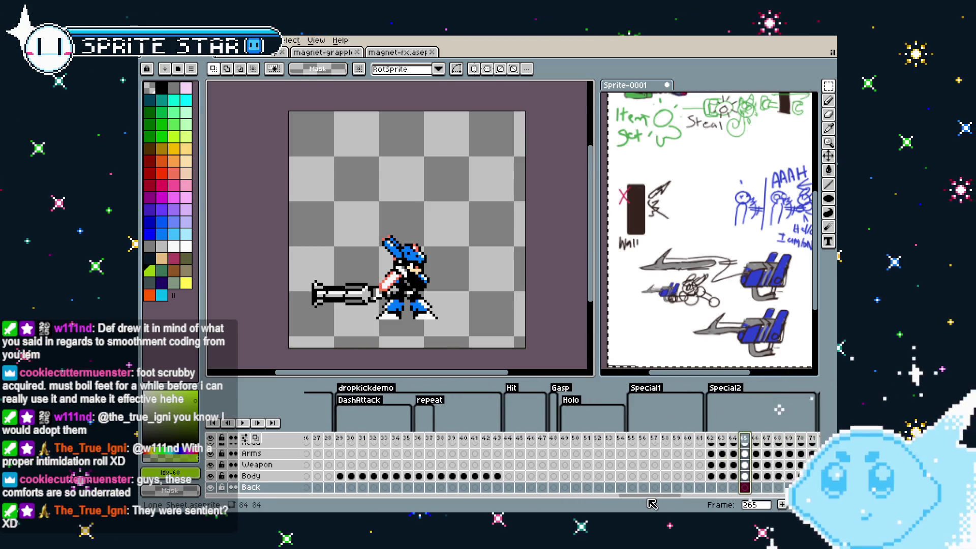
pyautogui.click(655, 439)
pyautogui.press('Left')
pyautogui.press('Left')
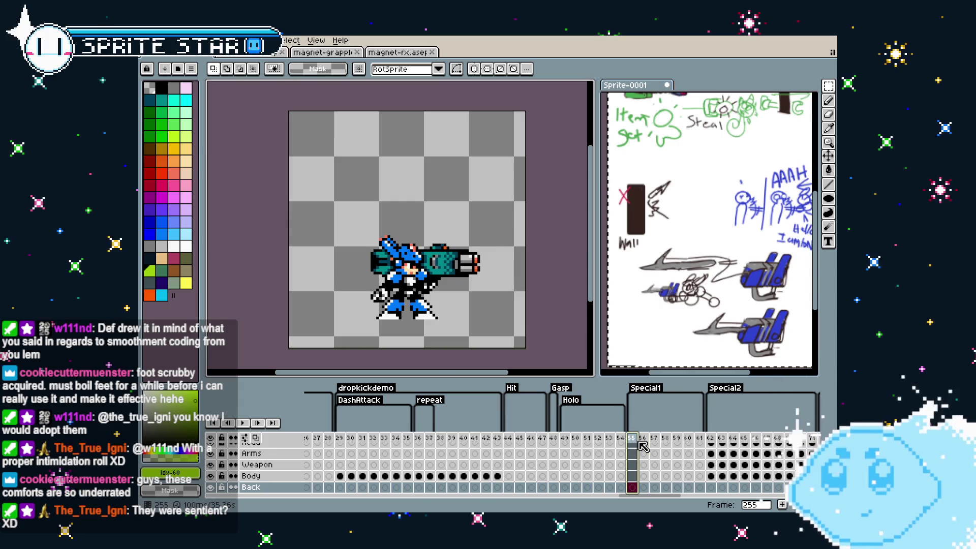
pyautogui.moveTo(443, 440); pyautogui.dragTo(501, 444)
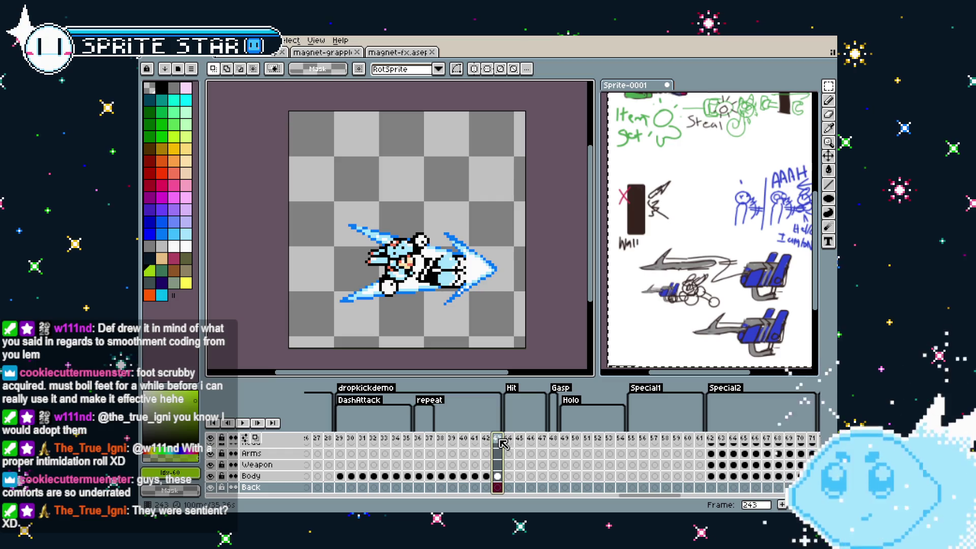
pyautogui.click(363, 440)
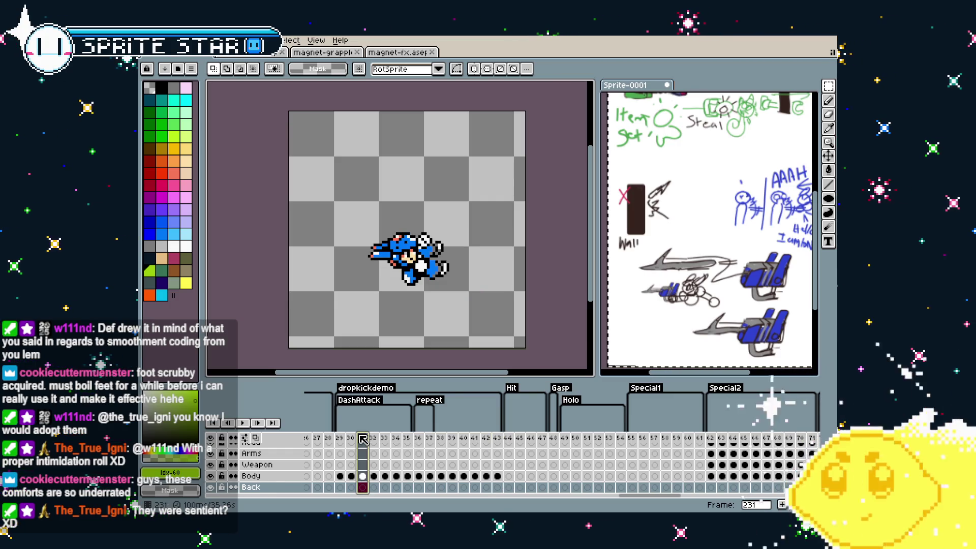
pyautogui.click(373, 438)
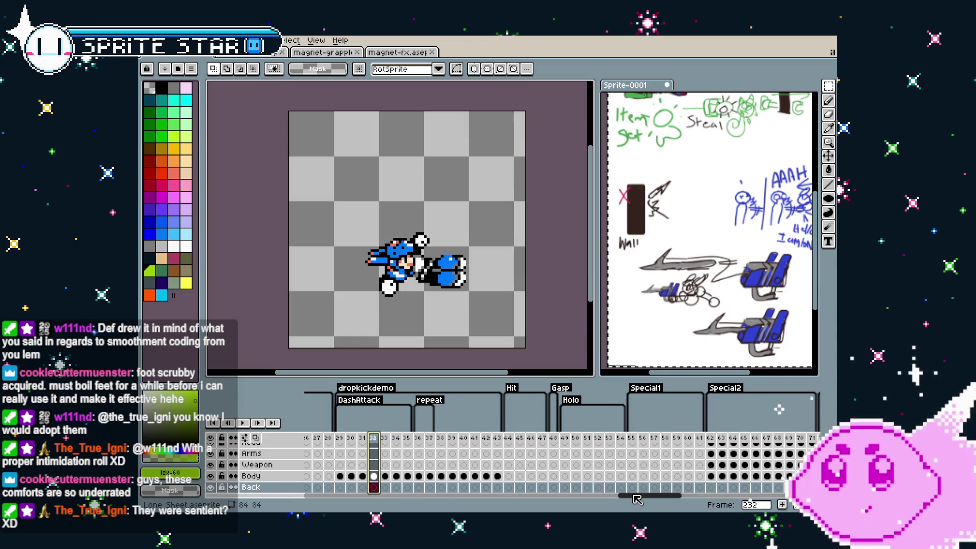
pyautogui.moveTo(639, 501)
pyautogui.mouseDown()
pyautogui.moveTo(586, 505)
pyautogui.moveTo(624, 504)
pyautogui.moveTo(604, 505)
pyautogui.mouseUp()
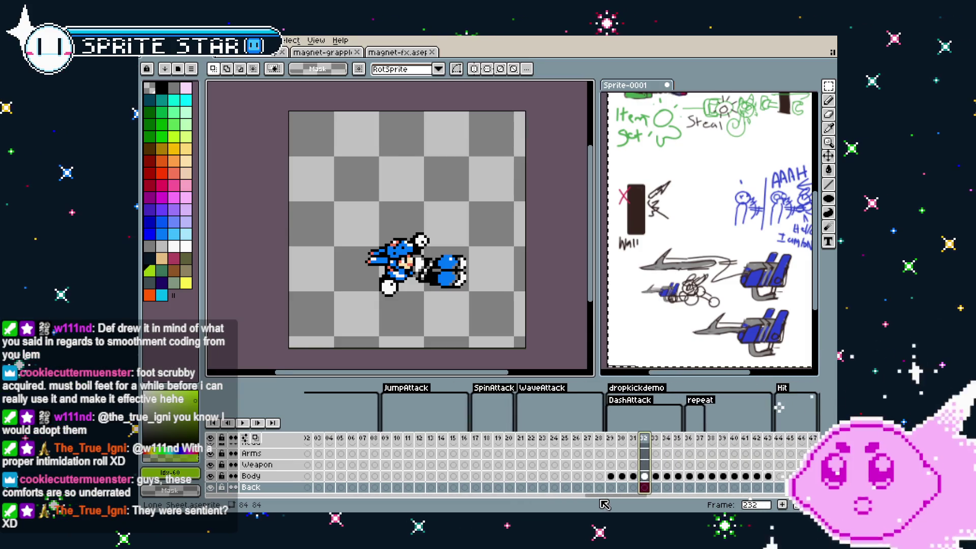
# Look at frames 230 and 232 on the Head layer.
pyautogui.click(534, 446)
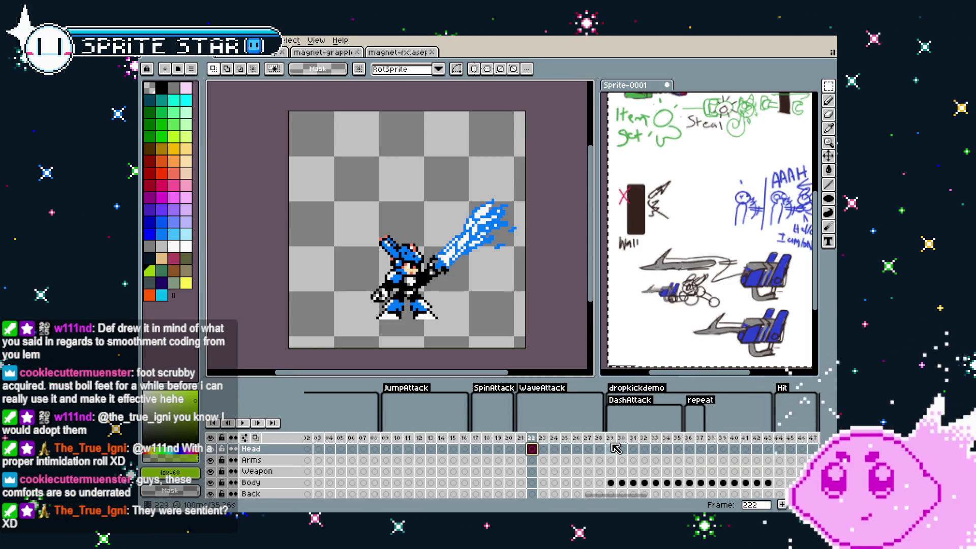
pyautogui.click(616, 450)
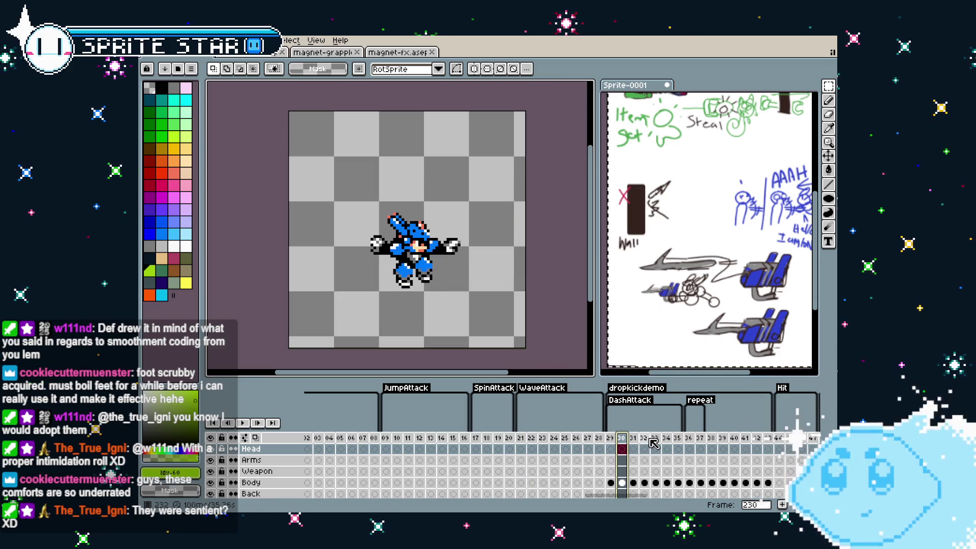
pyautogui.press('Right')
pyautogui.press('Right')
pyautogui.hscroll(10, 524, 507)
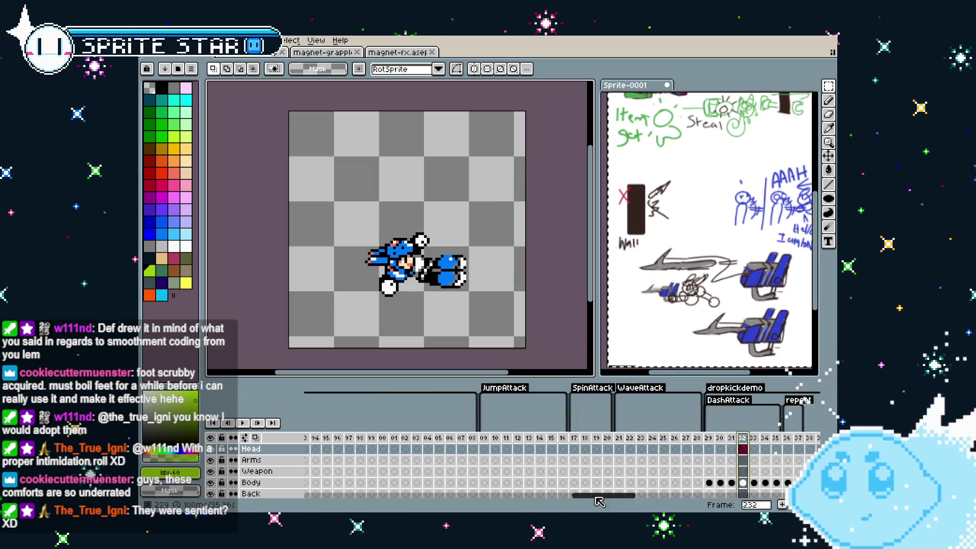
pyautogui.moveTo(524, 507)
pyautogui.mouseDown()
pyautogui.moveTo(484, 507)
pyautogui.moveTo(463, 463)
pyautogui.mouseUp()
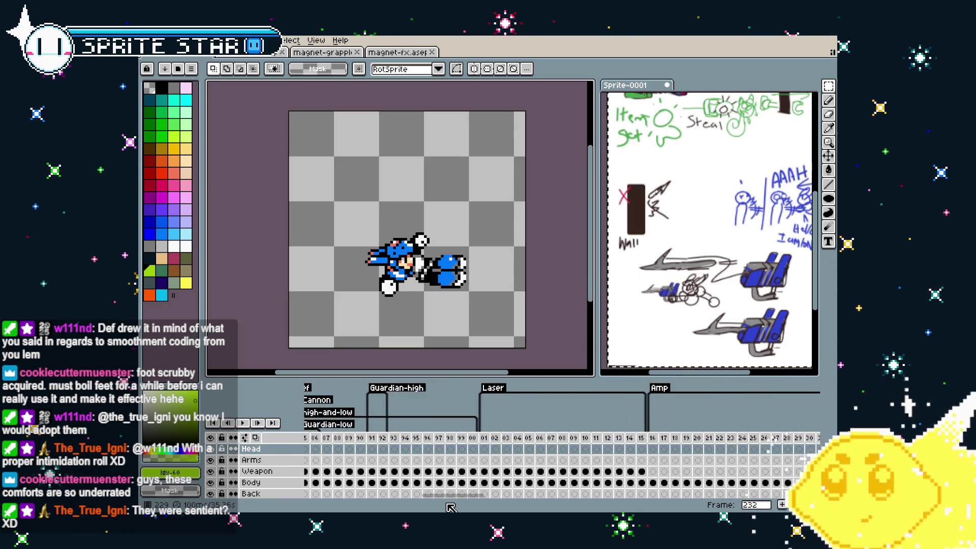
# Browse frames 93, 86 and 83, arriving at frame 82 with the weapon extended.
pyautogui.click(394, 449)
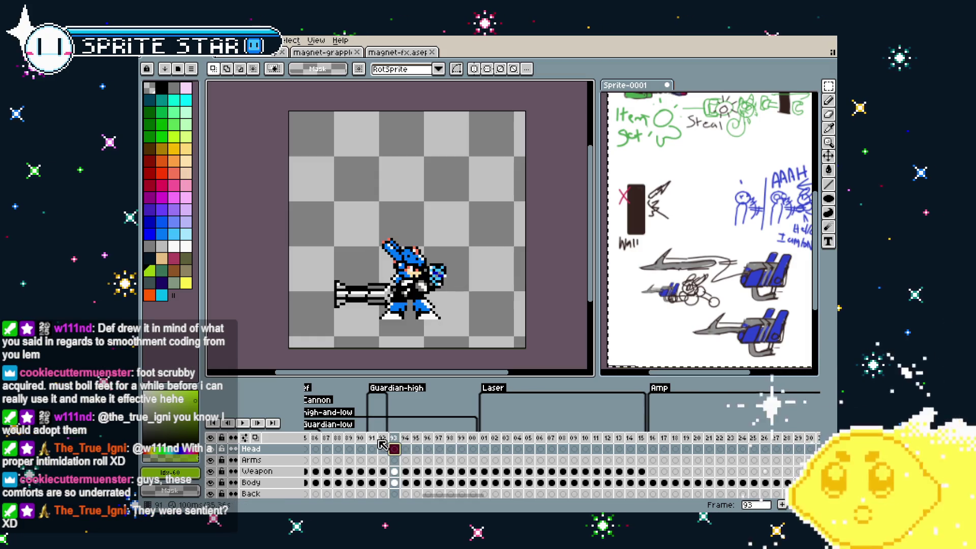
pyautogui.click(317, 438)
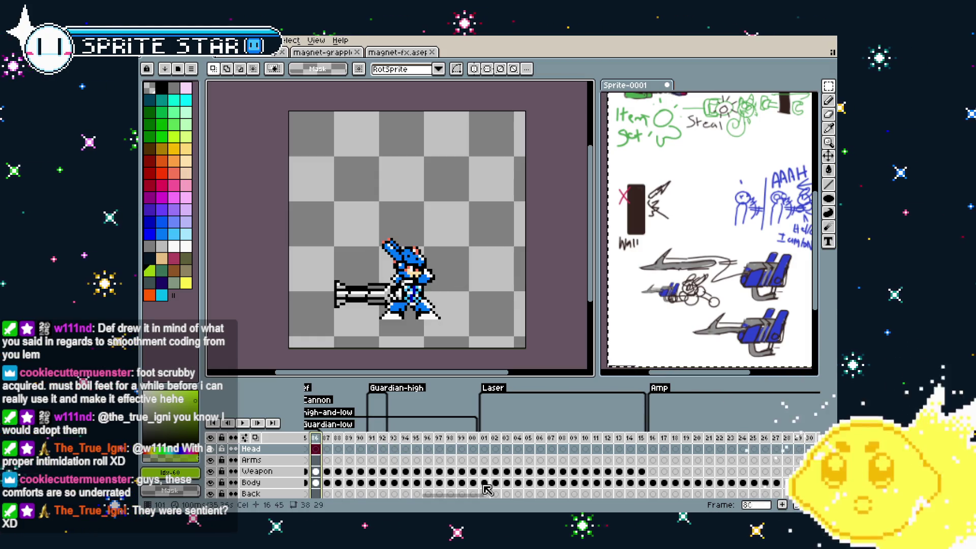
pyautogui.moveTo(487, 494); pyautogui.dragTo(452, 495)
pyautogui.click(590, 449)
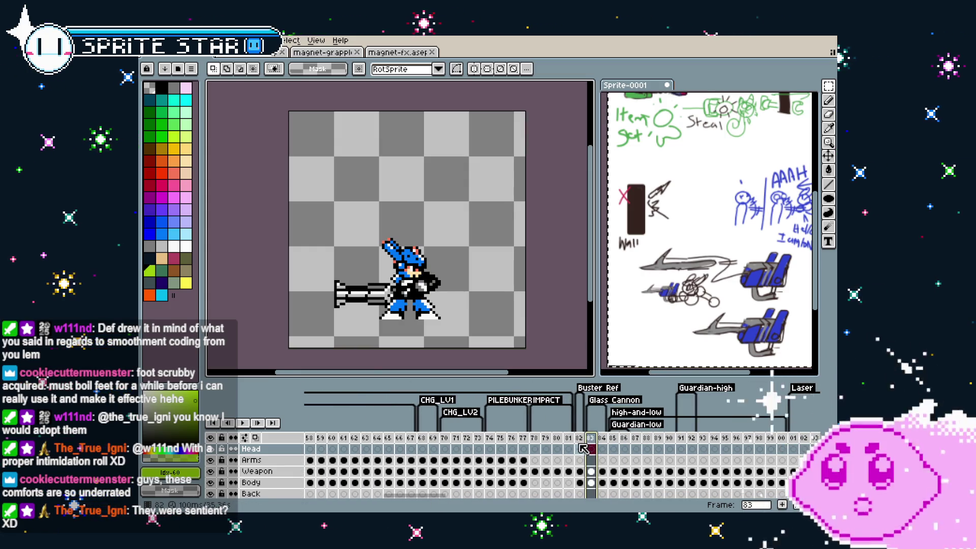
pyautogui.click(580, 448)
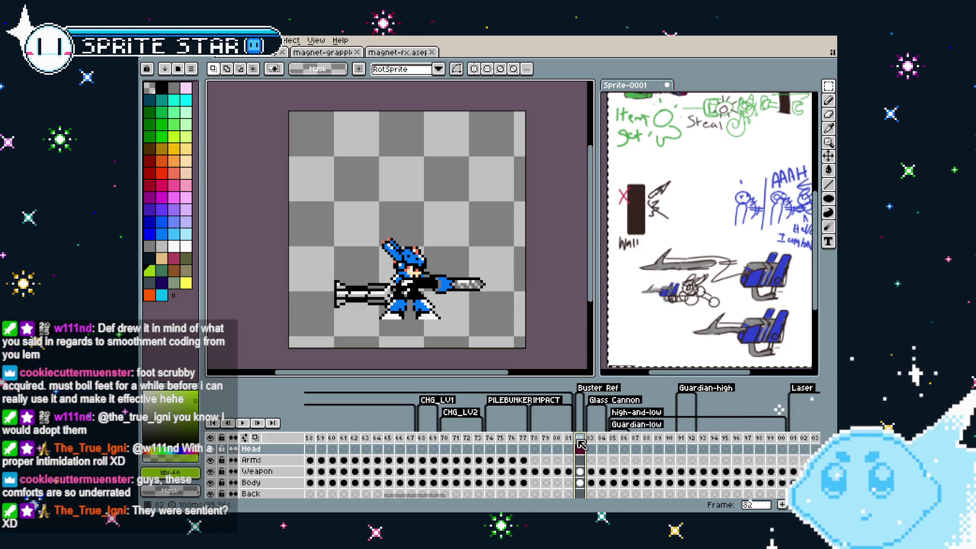
# Insert a new frame at position 82, compare with frame 75, and return to 82.
pyautogui.rightClick(582, 444)
pyautogui.click(605, 445)
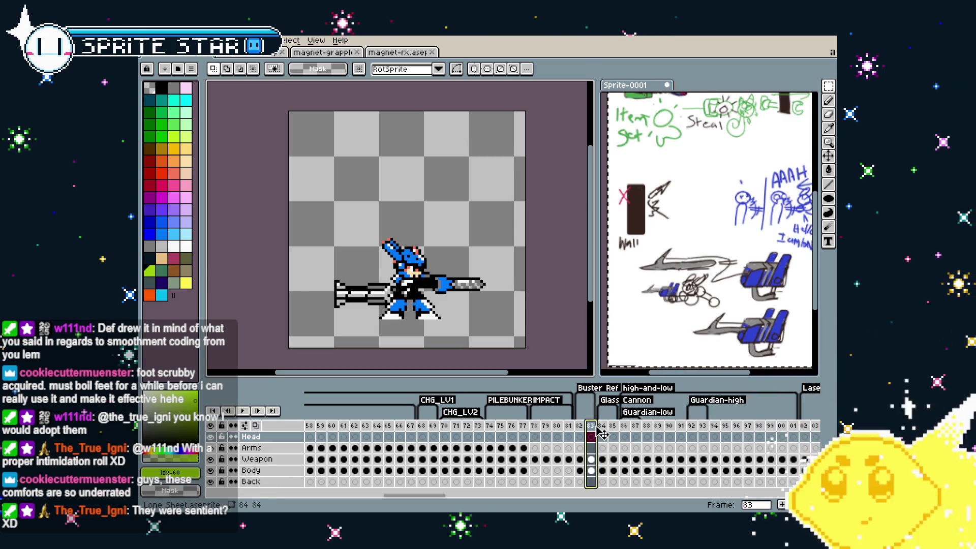
pyautogui.moveTo(603, 434); pyautogui.dragTo(582, 438)
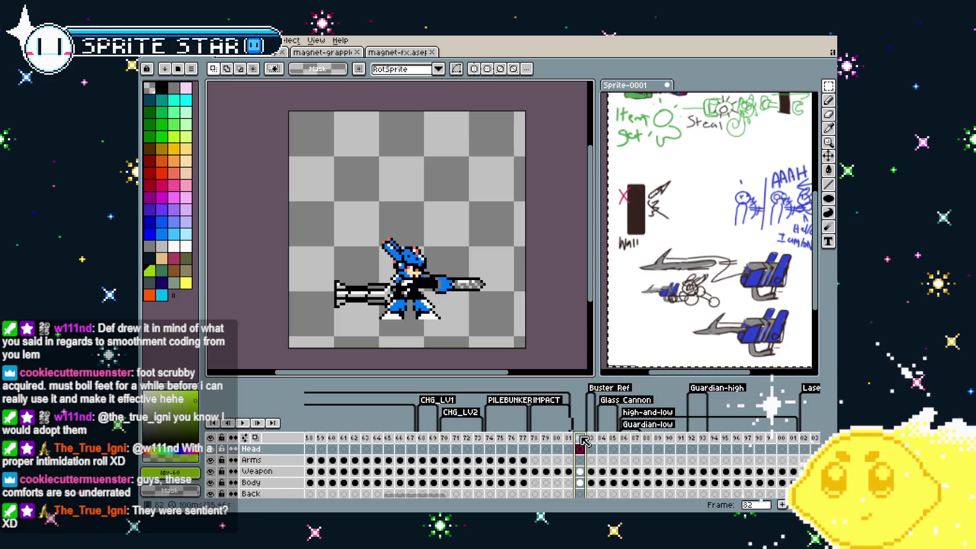
pyautogui.click(545, 443)
pyautogui.click(503, 444)
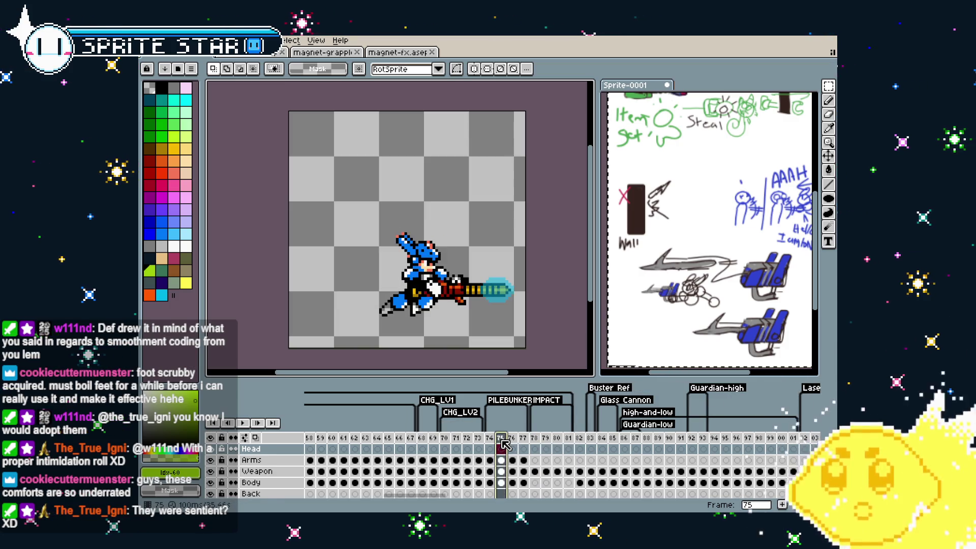
pyautogui.click(582, 442)
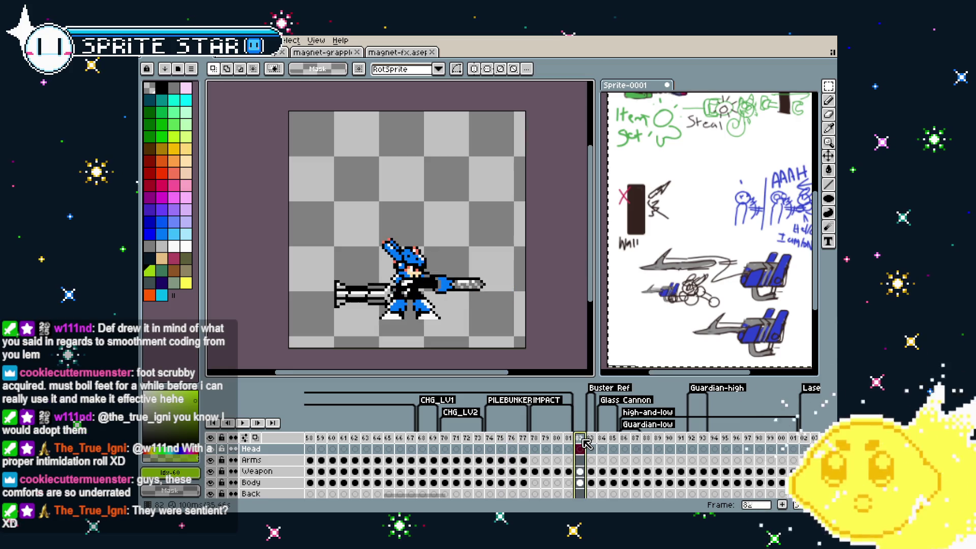
pyautogui.rightClick(586, 443)
# Create a new tag on frame 82 named 'Harpoon'.
pyautogui.click(616, 472)
pyautogui.write('Har')
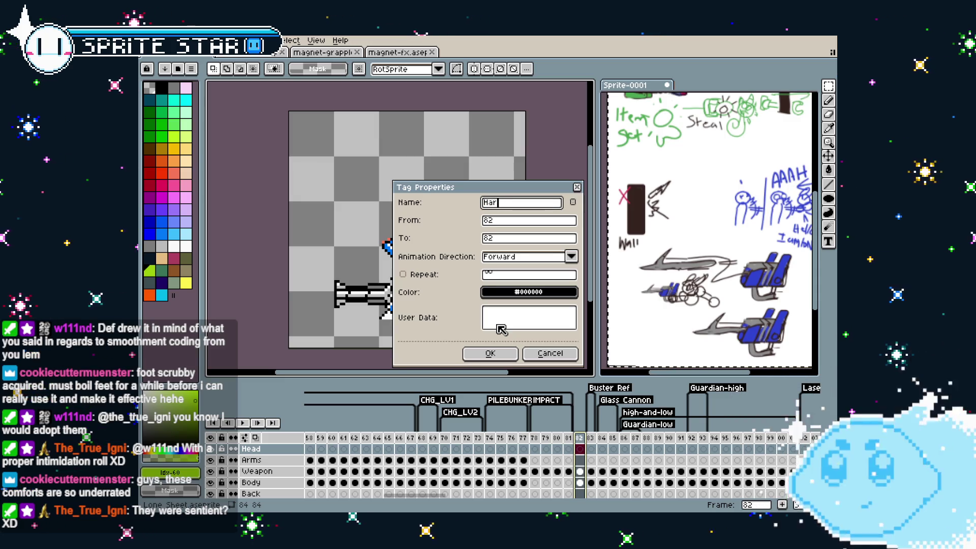
pyautogui.write('po')
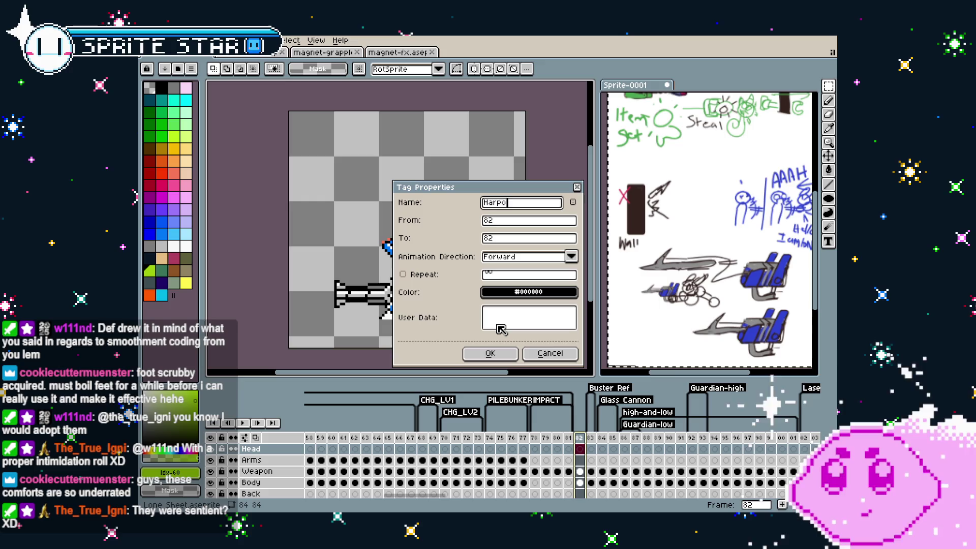
pyautogui.write('on')
pyautogui.press('Return')
# Select the Body cel on frame 82 and undo the extended launcher strokes.
pyautogui.scroll(1, 444, 291)
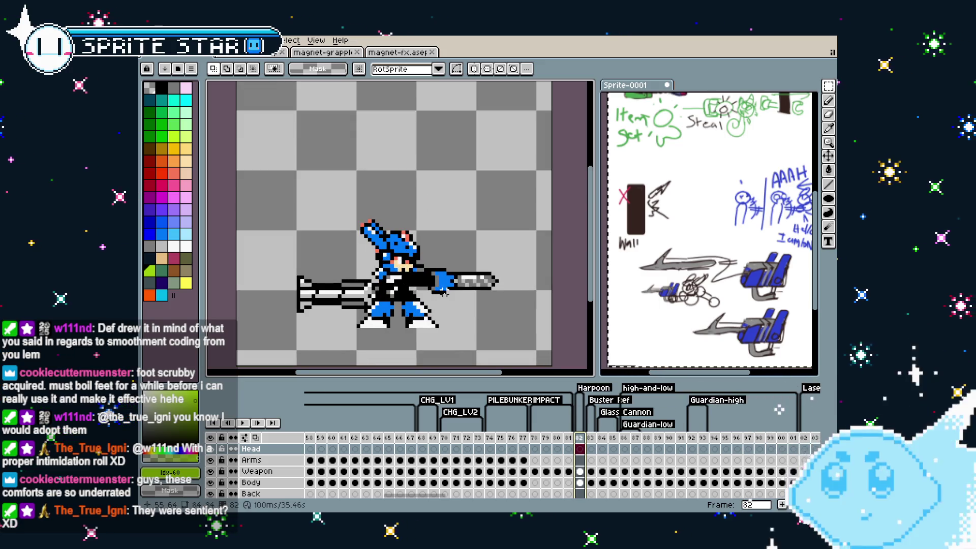
pyautogui.scroll(2, 444, 290)
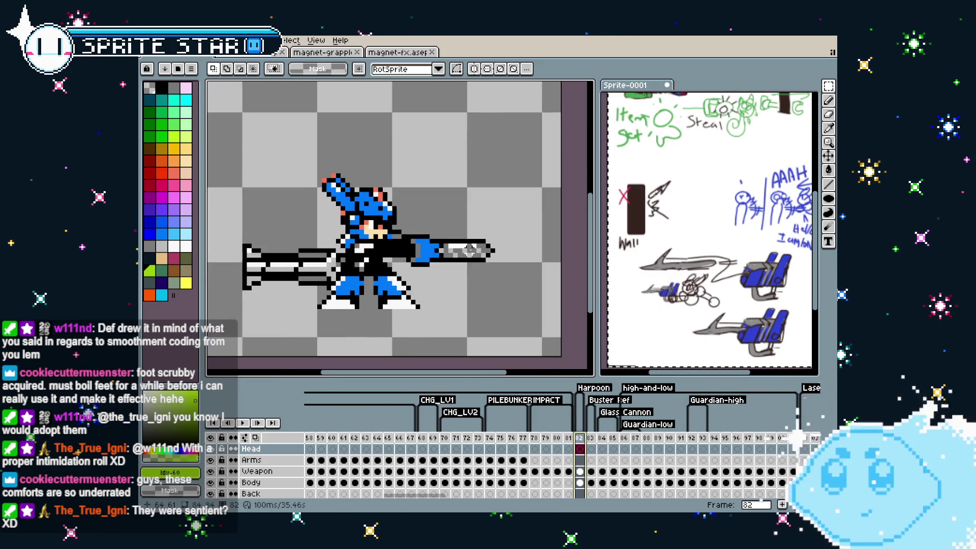
pyautogui.scroll(1, 468, 250)
pyautogui.press('b')
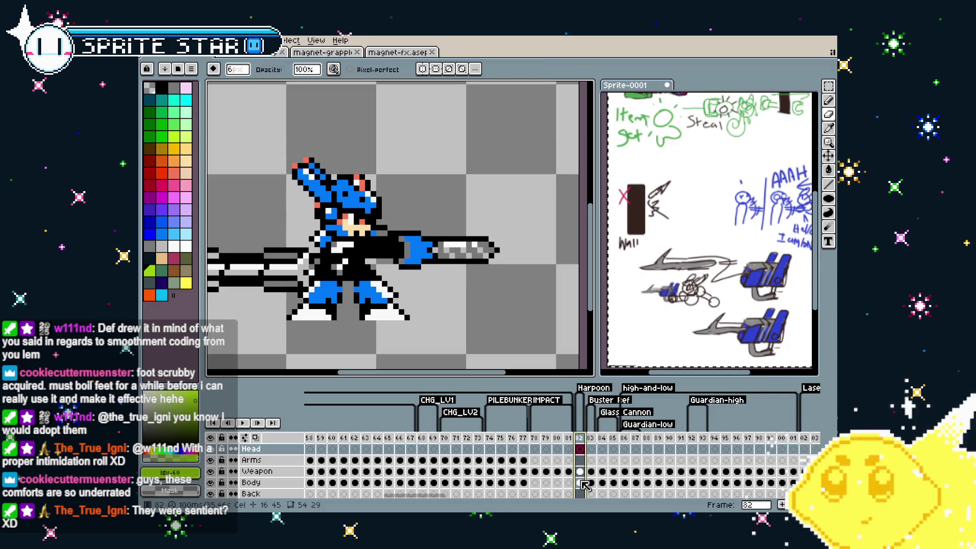
pyautogui.click(580, 472)
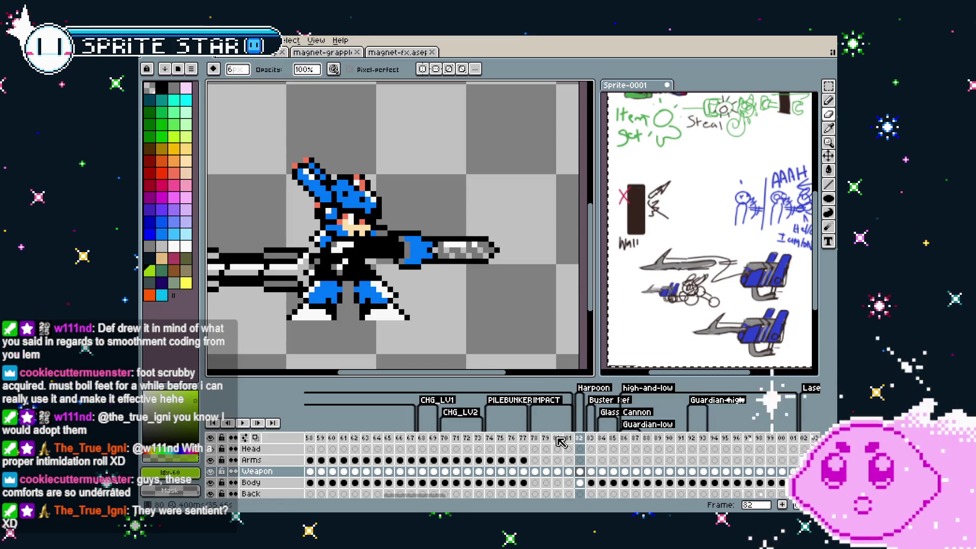
pyautogui.scroll(-1, 561, 442)
pyautogui.click(579, 469)
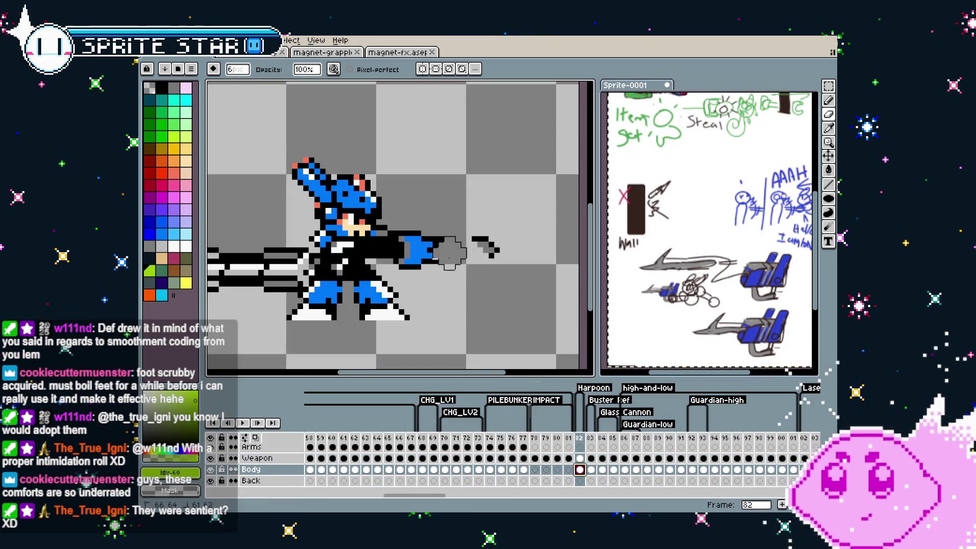
pyautogui.hotkey('ctrl', 'z')
pyautogui.hotkey('ctrl', 'z')
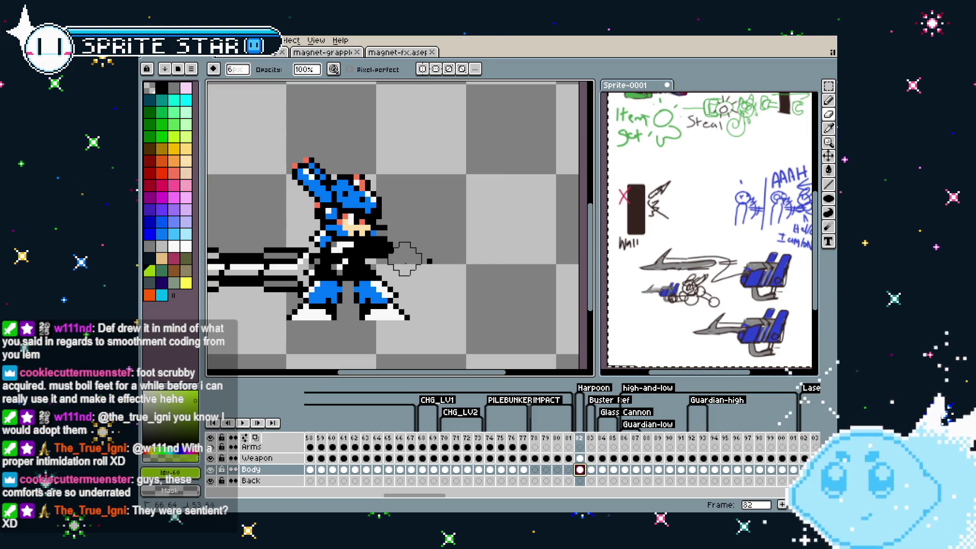
pyautogui.scroll(-1, 464, 257)
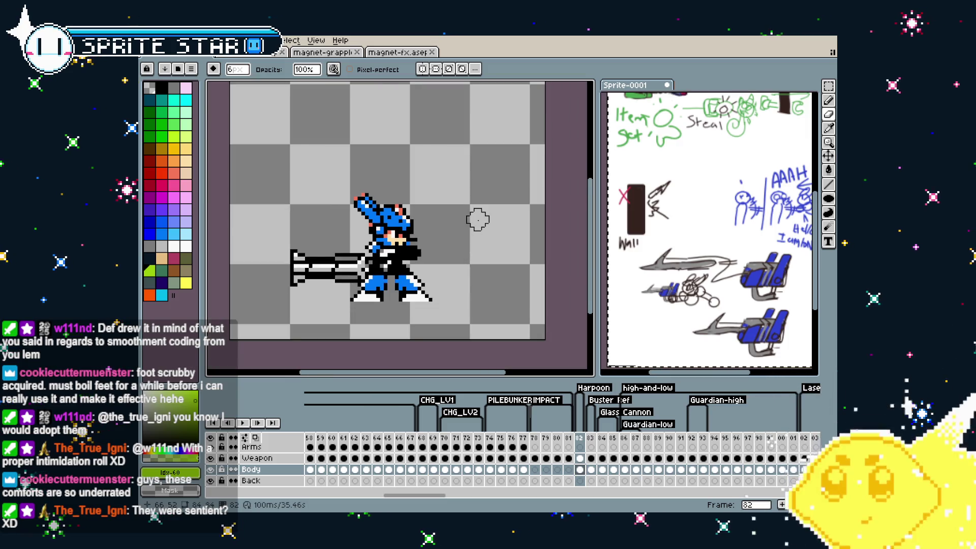
pyautogui.moveTo(474, 218); pyautogui.dragTo(467, 246)
pyautogui.moveTo(440, 291); pyautogui.dragTo(437, 291)
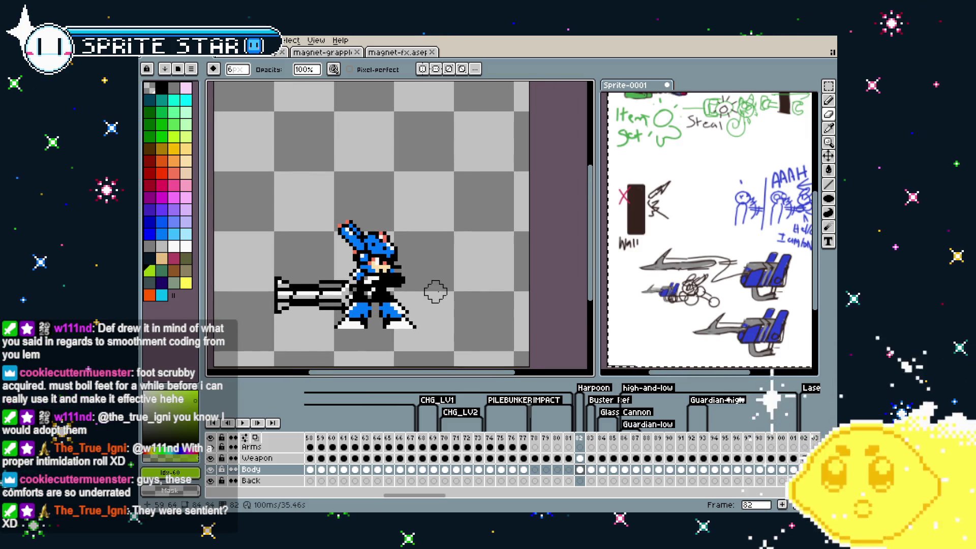
pyautogui.scroll(1, 435, 291)
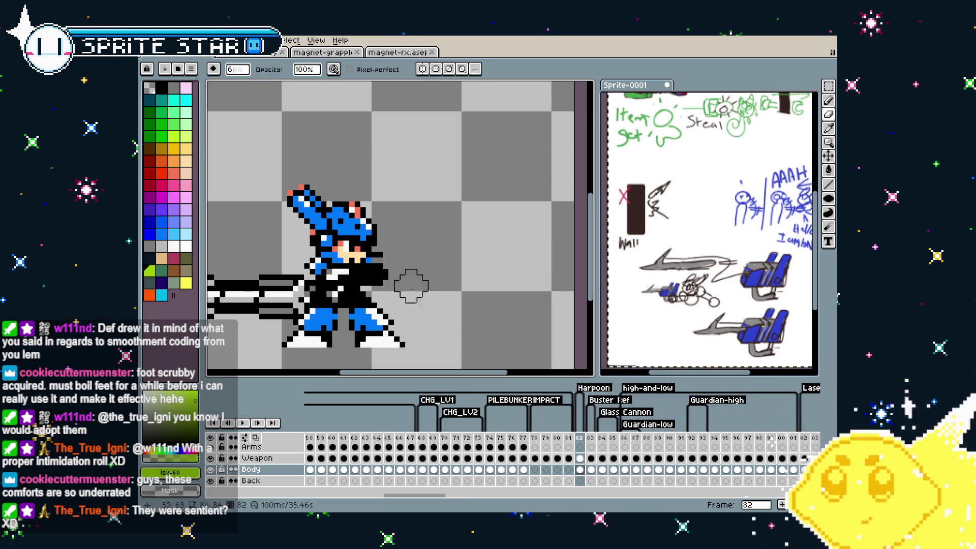
pyautogui.hotkey('ctrl', 'z')
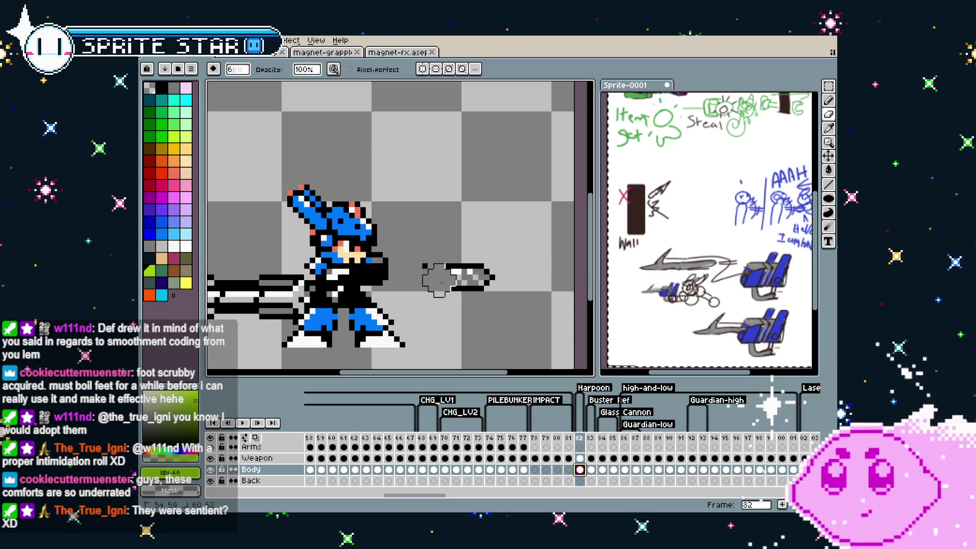
pyautogui.hotkey('ctrl', 'y')
# Paint a small black dab at the hand with a reduced brush size.
pyautogui.press('alt')
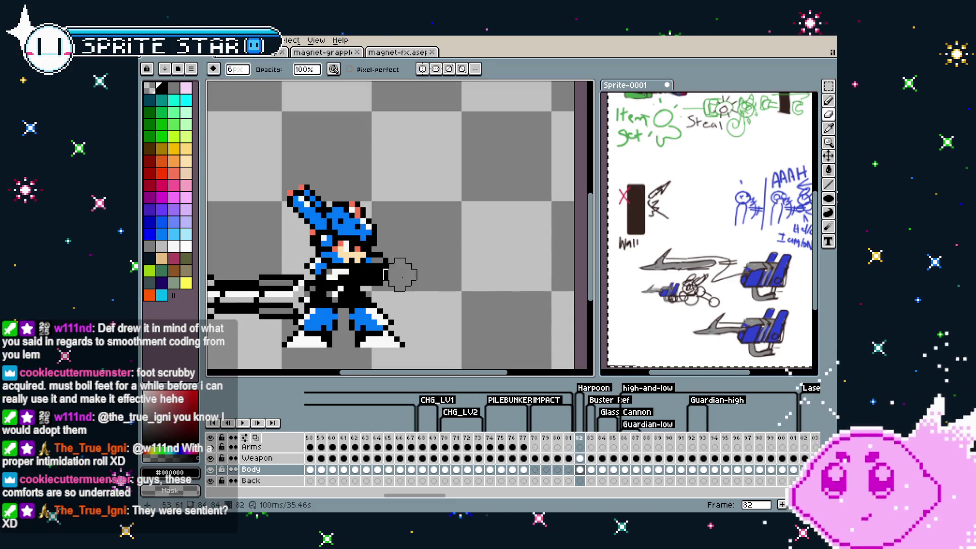
pyautogui.click(390, 268)
pyautogui.hotkey('ctrl', 'z')
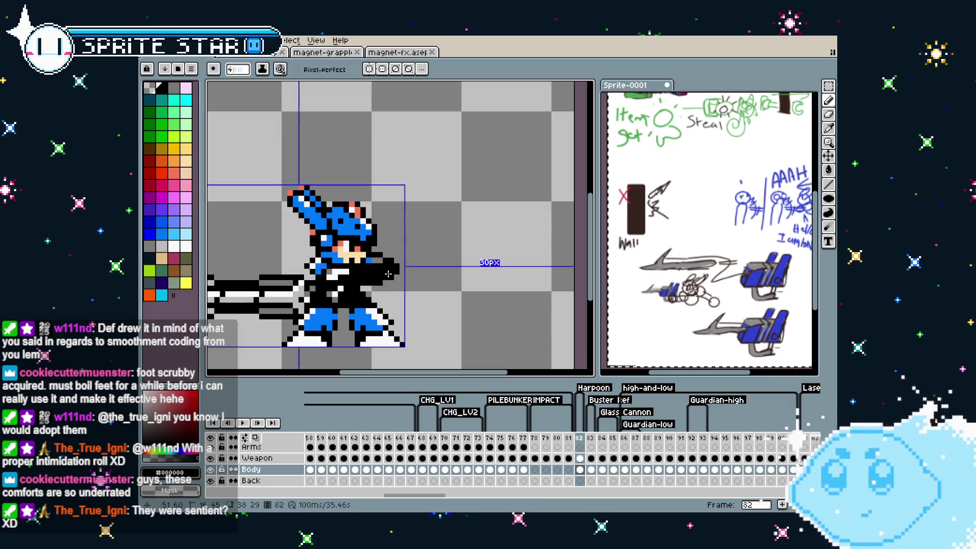
pyautogui.press('-')
pyautogui.press('-')
pyautogui.click(387, 274)
pyautogui.press('alt')
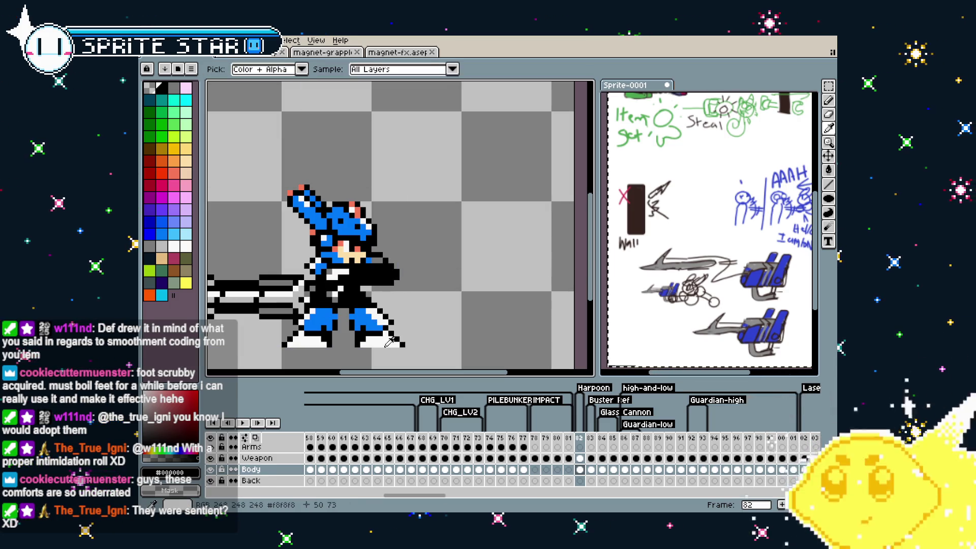
# Paint the hand in sampled white and trace a 1px black outline along its edge.
pyautogui.keyDown('alt'); pyautogui.click(389, 342); pyautogui.keyUp('alt')
pyautogui.press('+')
pyautogui.press('+')
pyautogui.press('+')
pyautogui.click(395, 274)
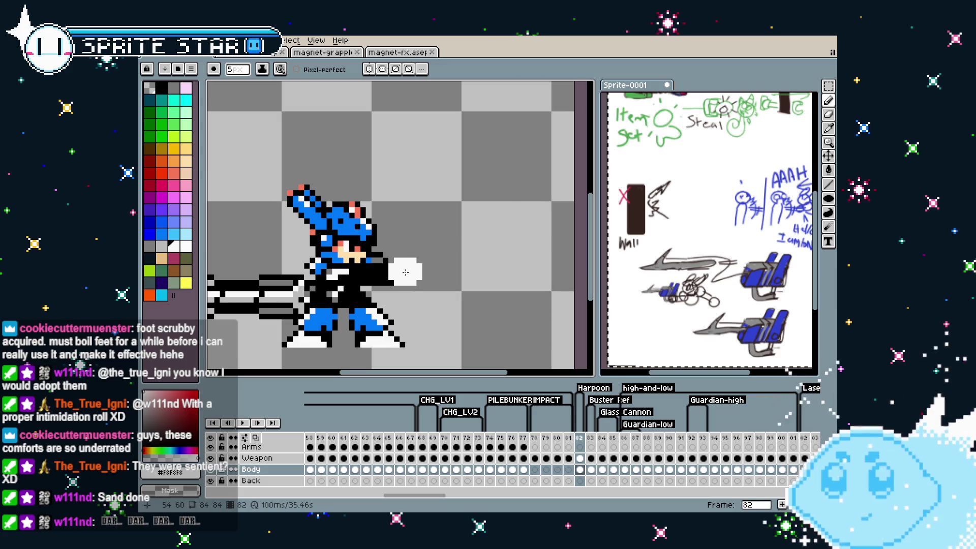
pyautogui.press('-')
pyautogui.press('-')
pyautogui.press('-')
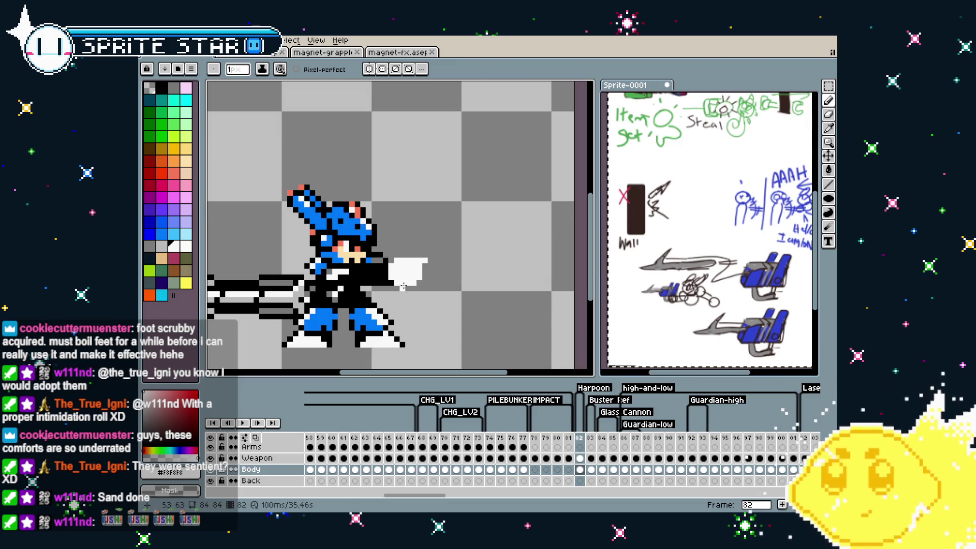
pyautogui.scroll(2, 403, 286)
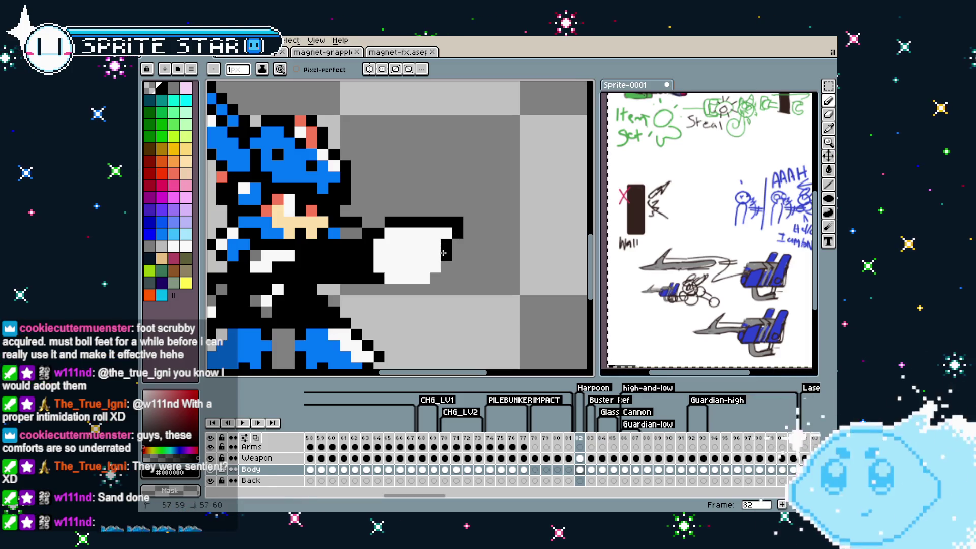
pyautogui.moveTo(444, 253); pyautogui.dragTo(443, 263)
pyautogui.scroll(-5, 429, 279)
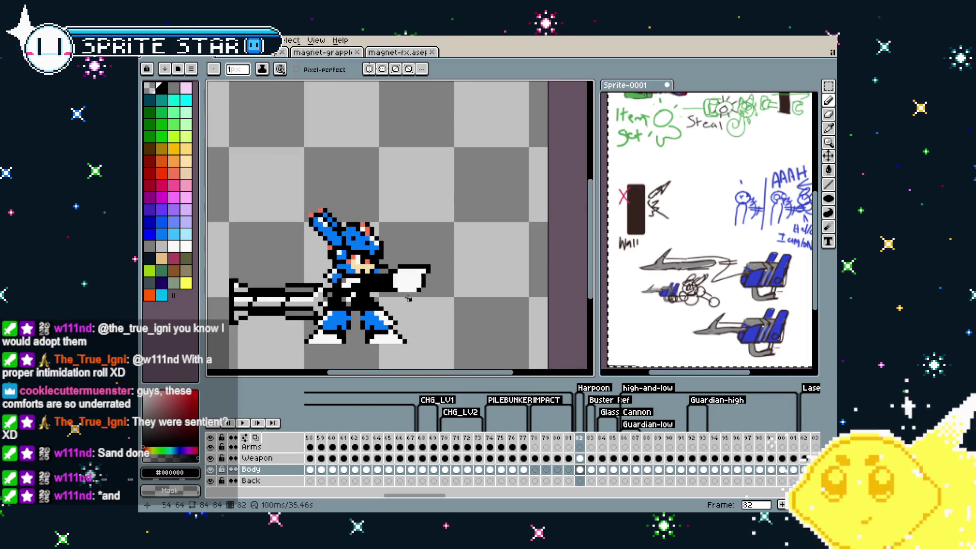
pyautogui.scroll(3, 404, 297)
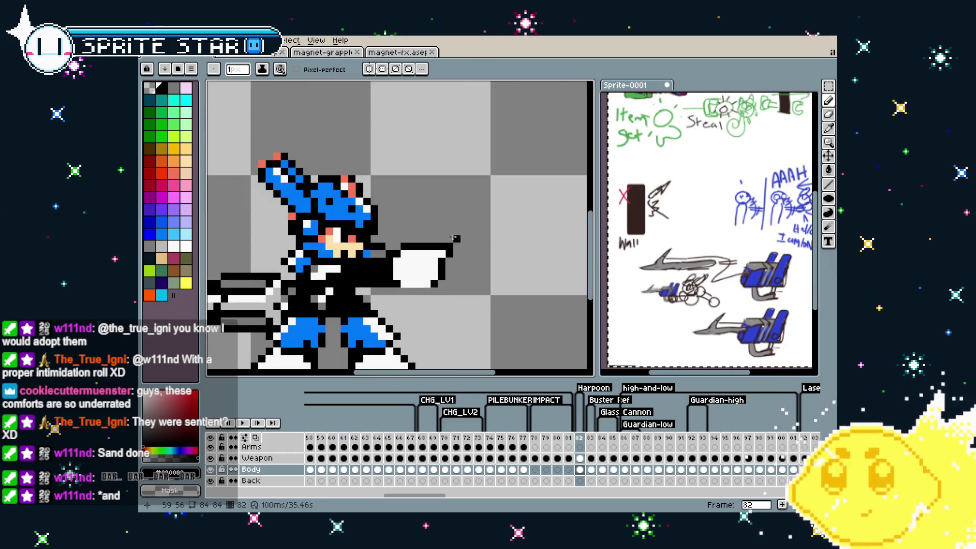
# Select the hand's right edge and shift it left.
pyautogui.press('m')
pyautogui.moveTo(437, 225)
pyautogui.mouseDown()
pyautogui.moveTo(487, 312)
pyautogui.moveTo(432, 291)
pyautogui.mouseUp()
pyautogui.press('Return')
pyautogui.scroll(-4, 432, 291)
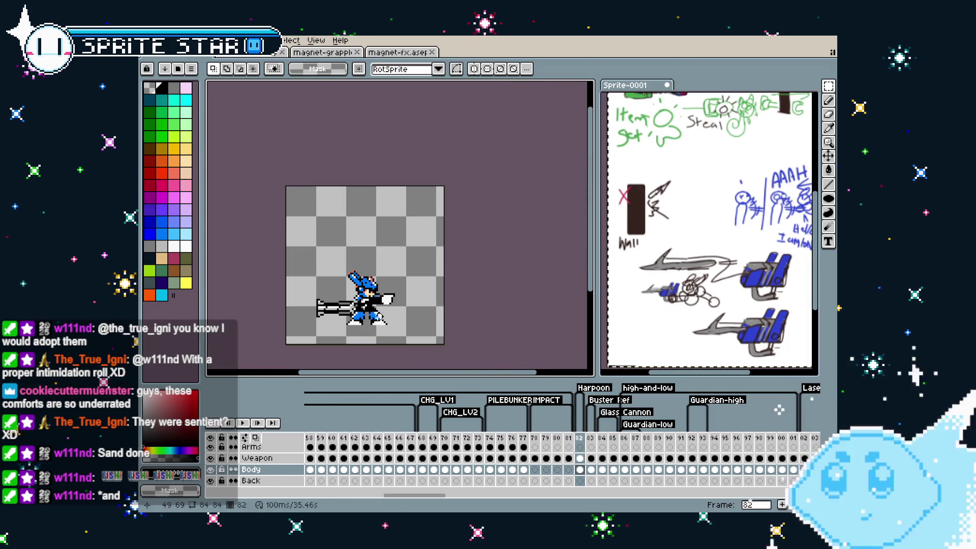
# Clear the selection over the white hand and switch to the Rectangle tool.
pyautogui.scroll(3, 398, 231)
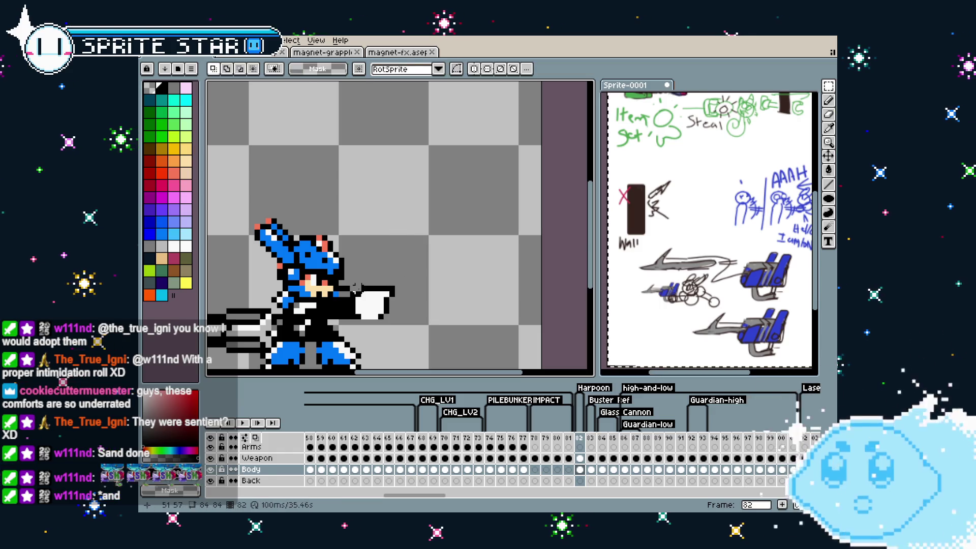
pyautogui.moveTo(354, 284); pyautogui.dragTo(414, 316)
pyautogui.hotkey('ctrl', 'd')
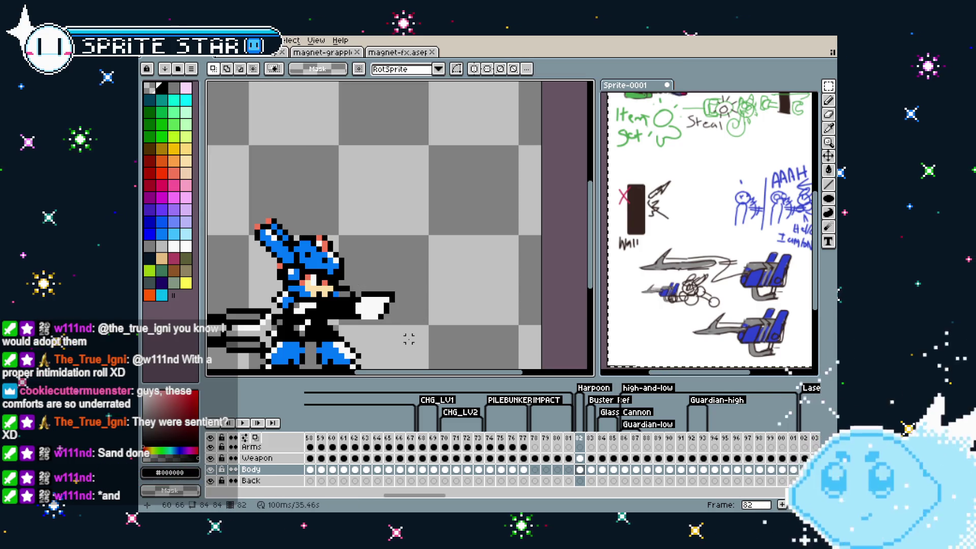
pyautogui.scroll(-4, 392, 325)
pyautogui.scroll(4, 386, 319)
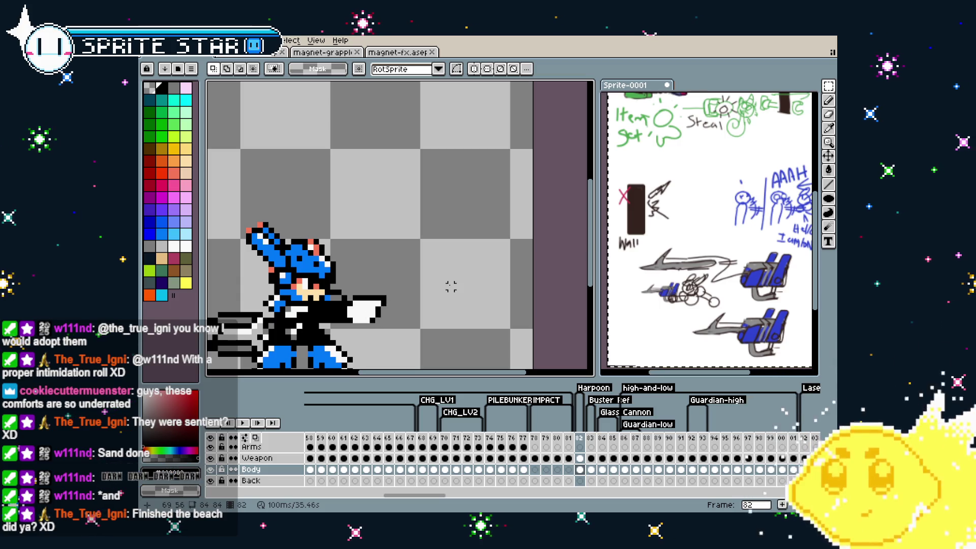
pyautogui.click(828, 199)
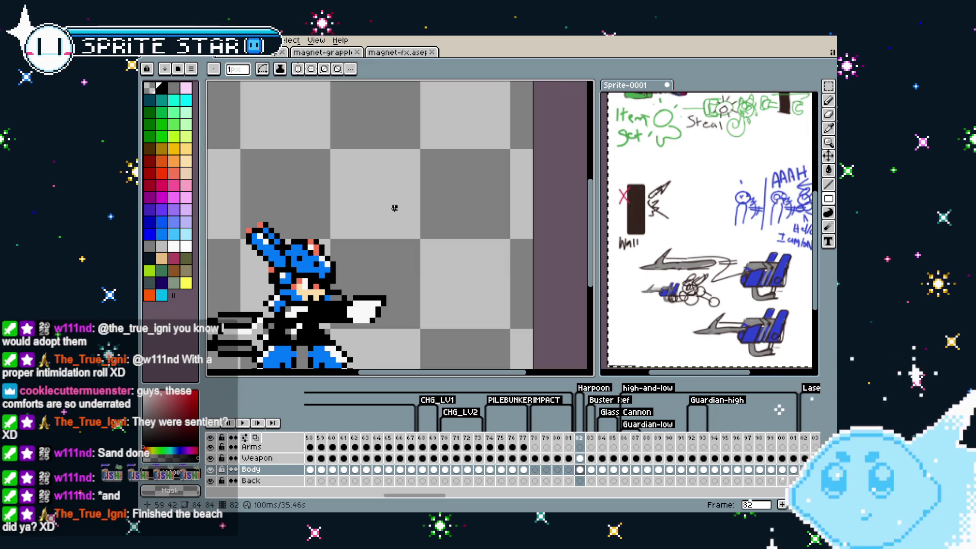
# Draw a black rectangle outline above the hand, redoing the first attempt larger.
pyautogui.press('i')
pyautogui.moveTo(395, 220)
pyautogui.mouseDown()
pyautogui.moveTo(438, 254)
pyautogui.moveTo(447, 248)
pyautogui.mouseUp()
pyautogui.scroll(1, 411, 236)
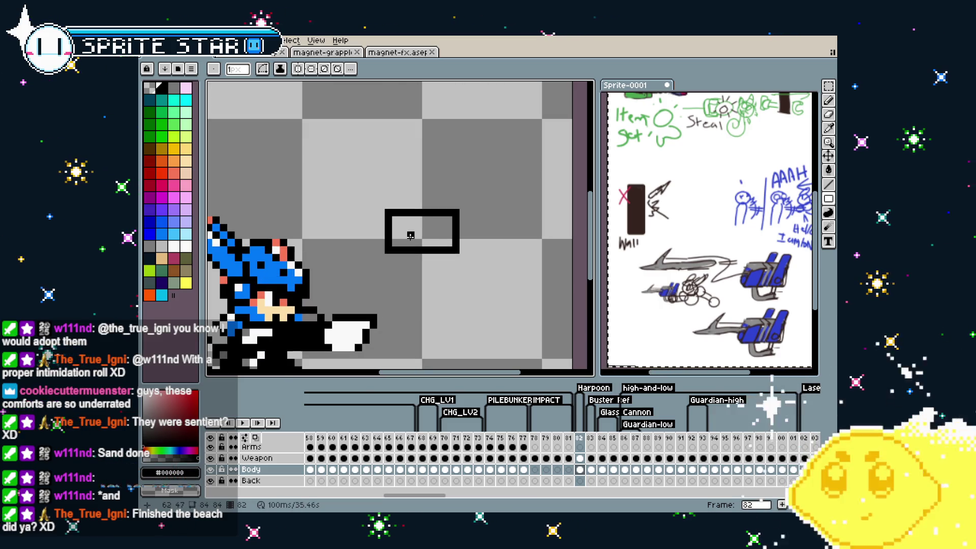
pyautogui.hotkey('ctrl', 'z')
pyautogui.moveTo(396, 198)
pyautogui.mouseDown()
pyautogui.moveTo(457, 244)
pyautogui.moveTo(470, 236)
pyautogui.mouseUp()
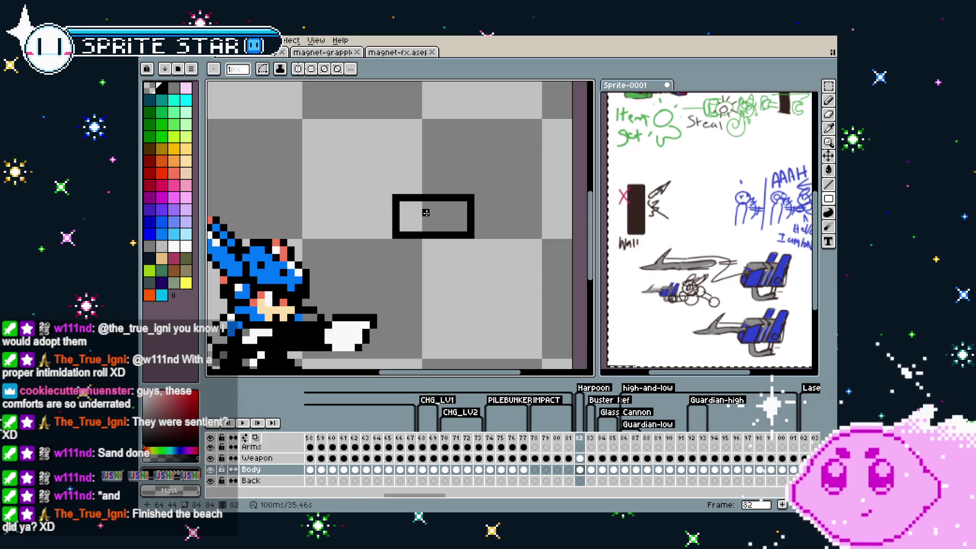
# Add straight lines forming a raised section on top and touch up the bottom edge.
pyautogui.press('l')
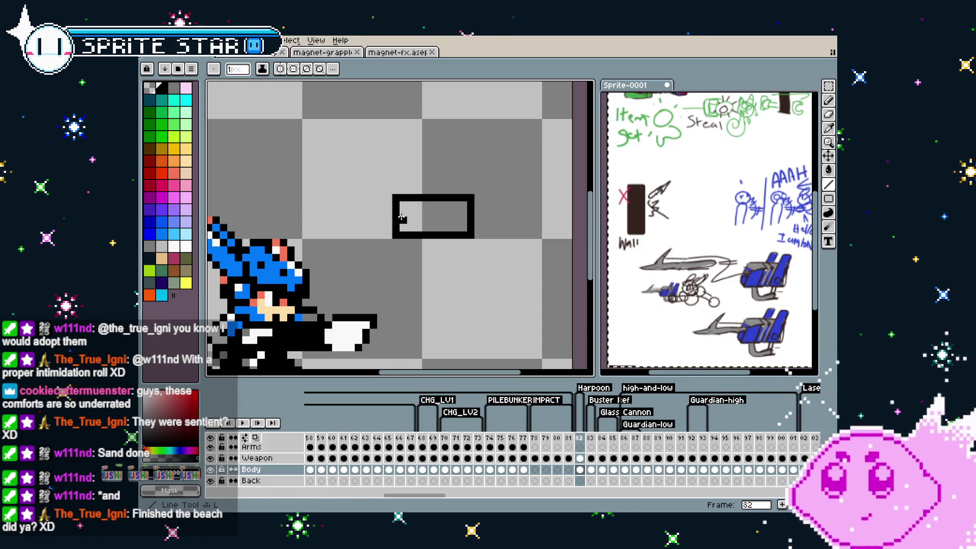
pyautogui.moveTo(404, 212); pyautogui.dragTo(401, 205)
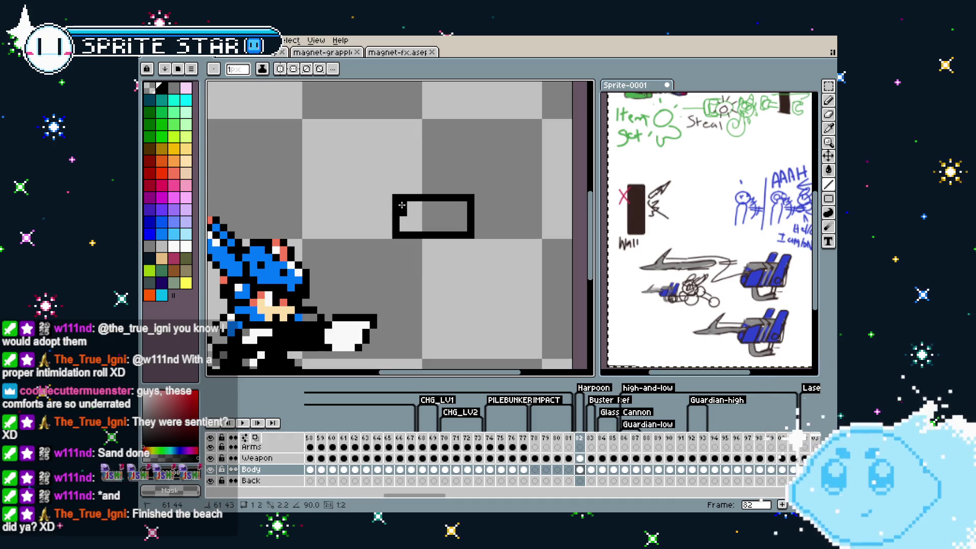
pyautogui.moveTo(411, 160)
pyautogui.mouseDown()
pyautogui.moveTo(422, 161)
pyautogui.moveTo(431, 218)
pyautogui.moveTo(408, 199)
pyautogui.mouseUp()
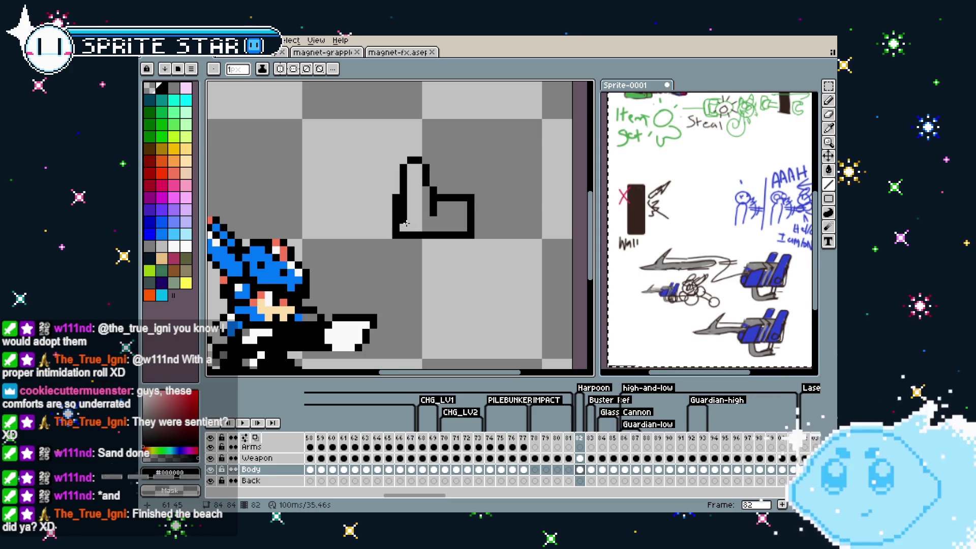
pyautogui.moveTo(407, 223); pyautogui.dragTo(425, 214)
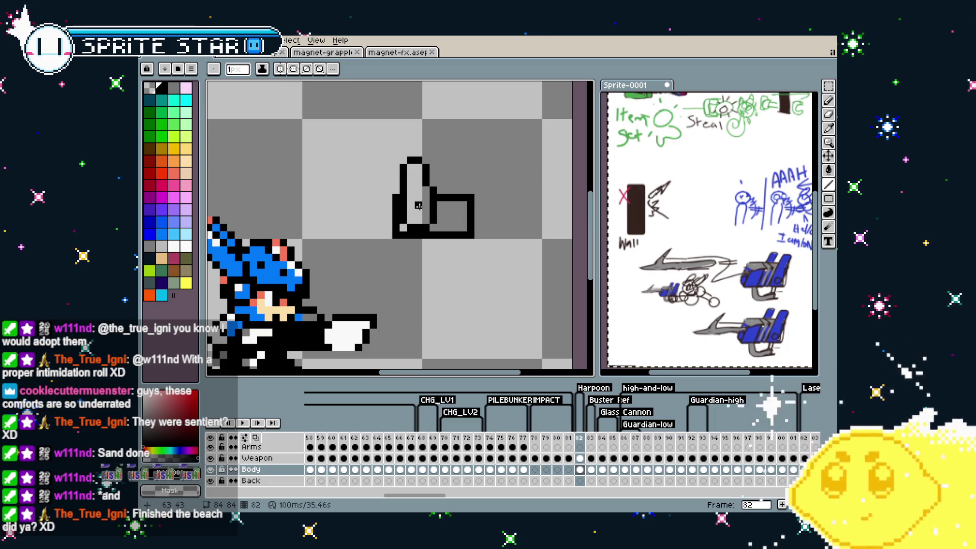
pyautogui.click(418, 213)
# Extend the outline's bottom-right corner and top edge to the right into a barrel.
pyautogui.scroll(-2, 408, 247)
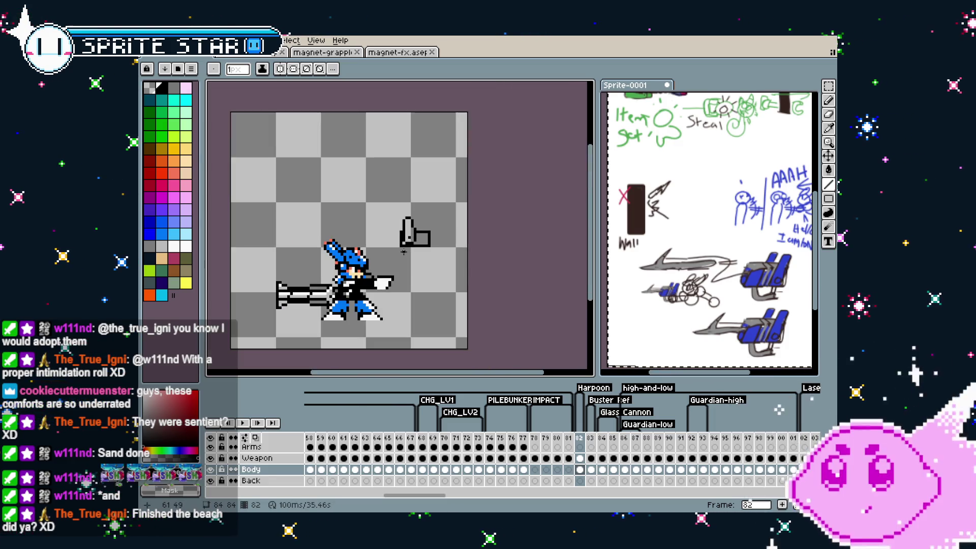
pyautogui.scroll(2, 408, 247)
pyautogui.press('i')
pyautogui.press('b')
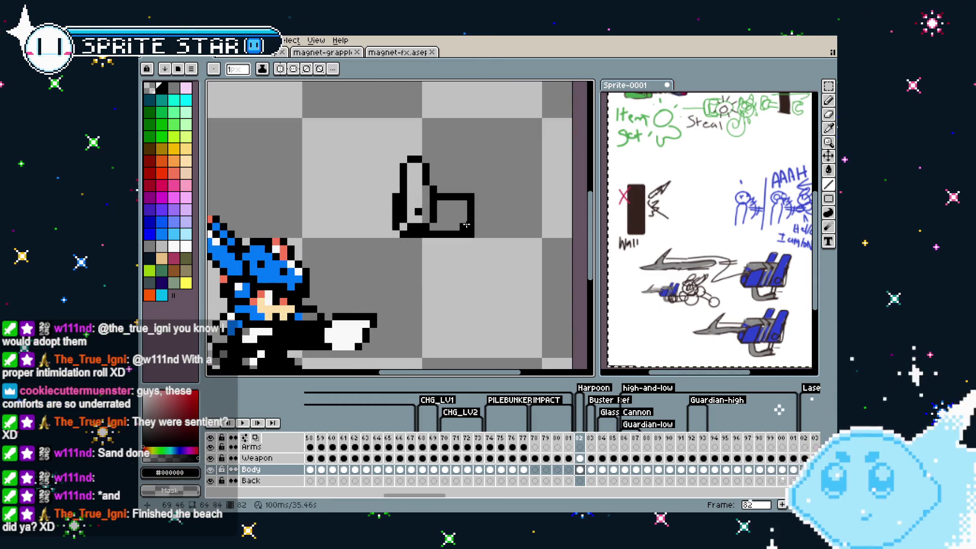
pyautogui.moveTo(465, 235); pyautogui.dragTo(465, 232)
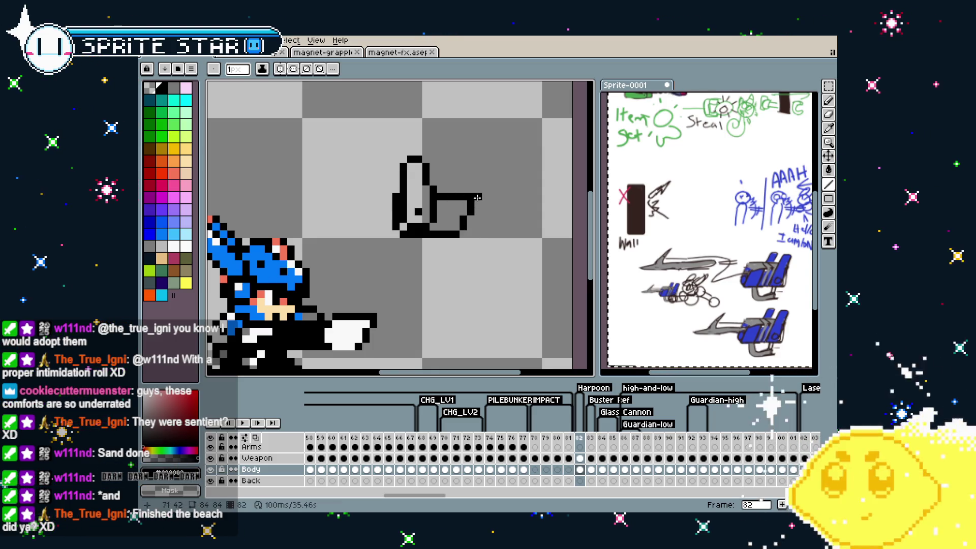
pyautogui.moveTo(477, 197); pyautogui.dragTo(485, 200)
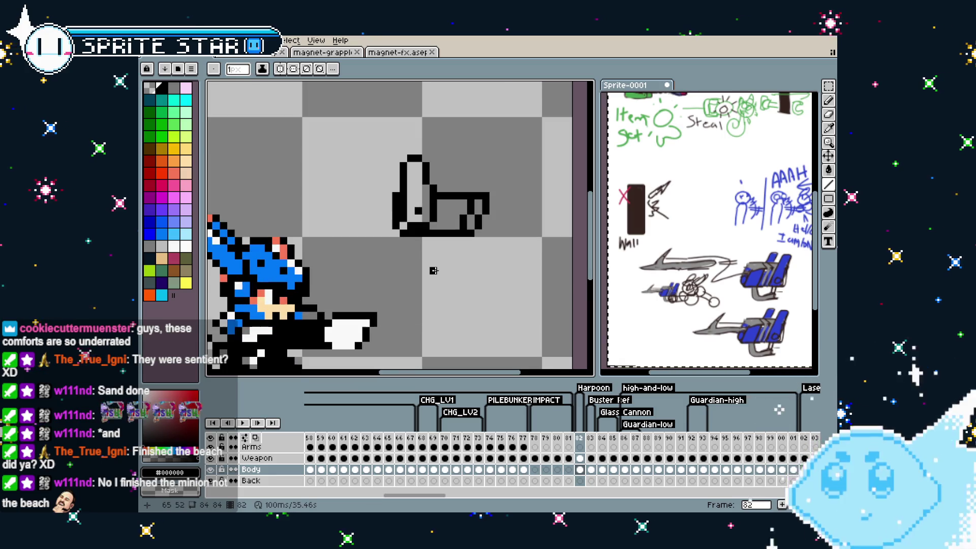
# Draw a short vertical grip line below the hand and reposition the reference sketch.
pyautogui.press('l')
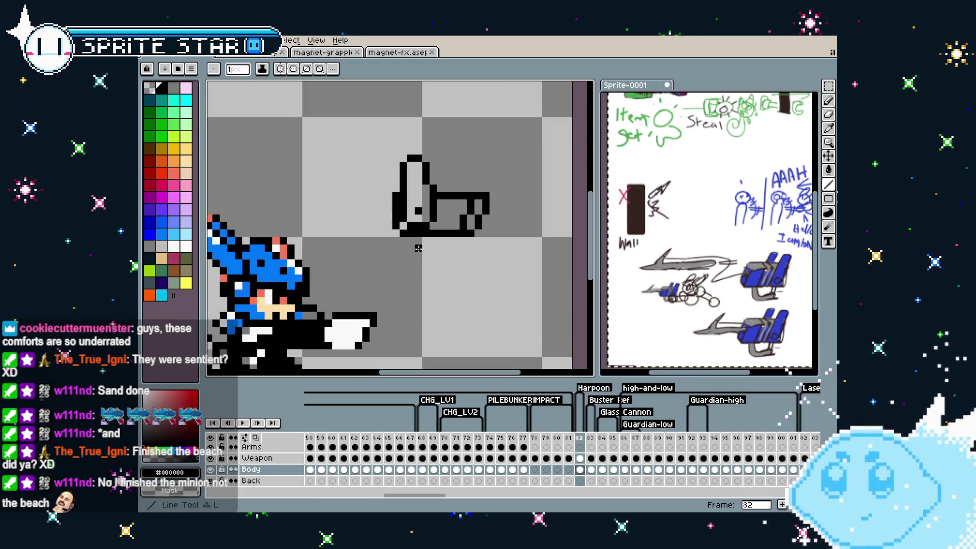
pyautogui.scroll(1, 396, 240)
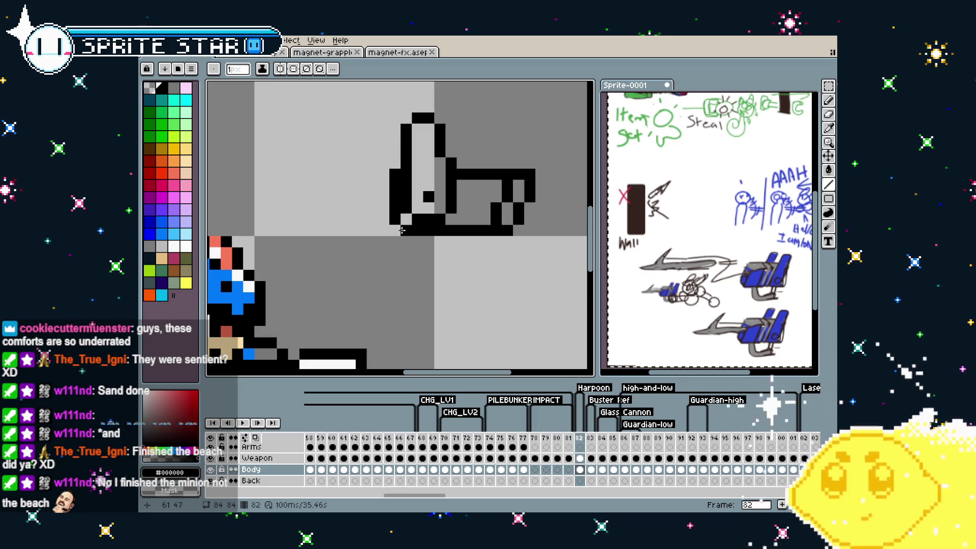
pyautogui.moveTo(405, 231); pyautogui.dragTo(406, 255)
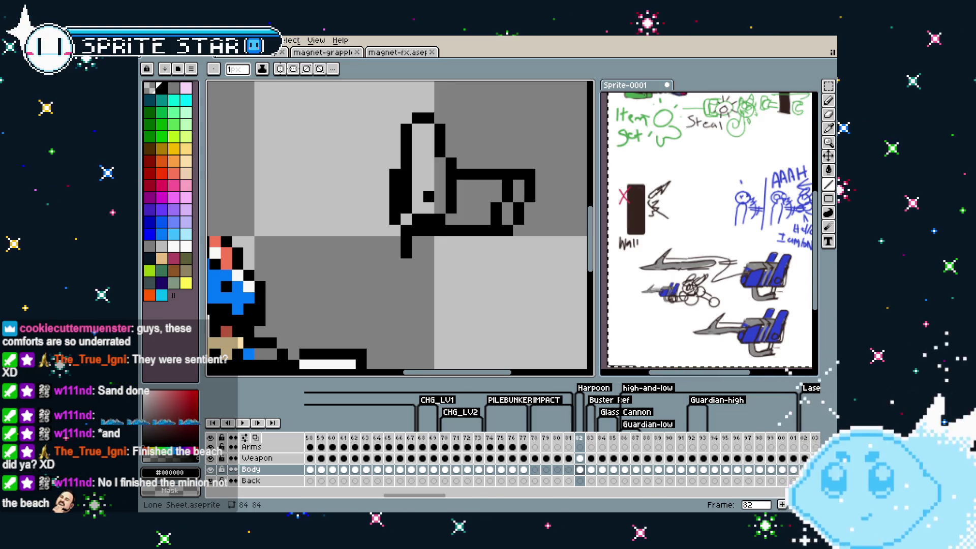
pyautogui.hscroll(1, 441, 297)
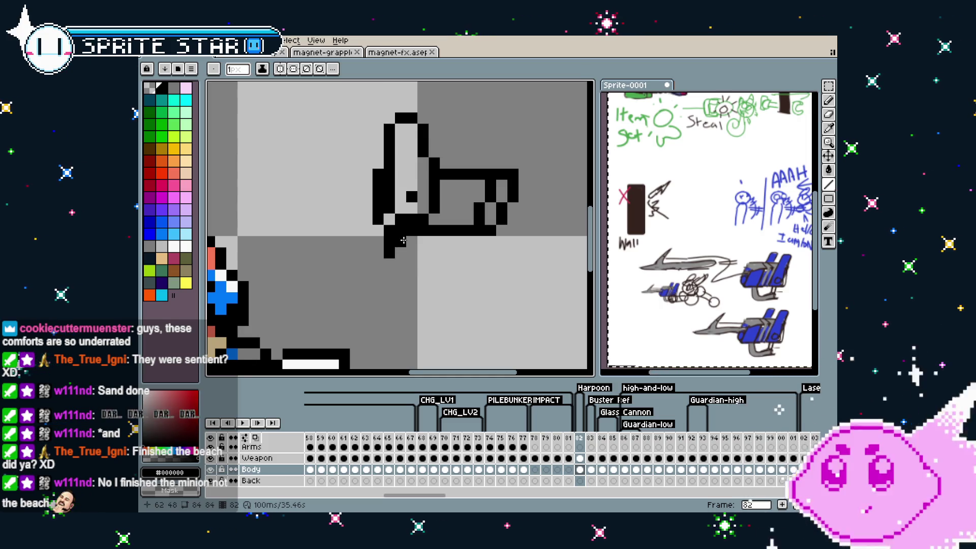
pyautogui.moveTo(697, 344); pyautogui.dragTo(673, 309)
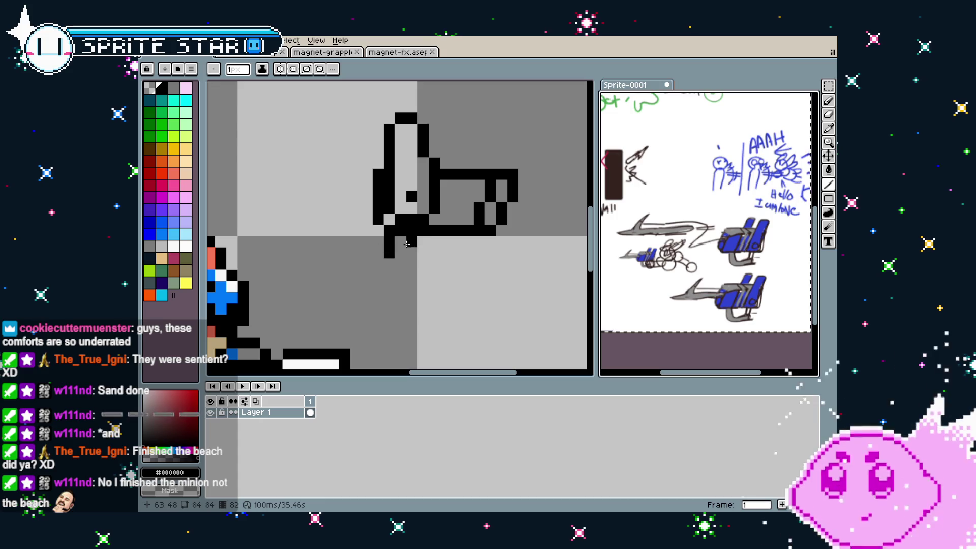
# Pencil black pixels and a diagonal stroke under the grip for the launcher's curved base.
pyautogui.moveTo(467, 243); pyautogui.dragTo(451, 241)
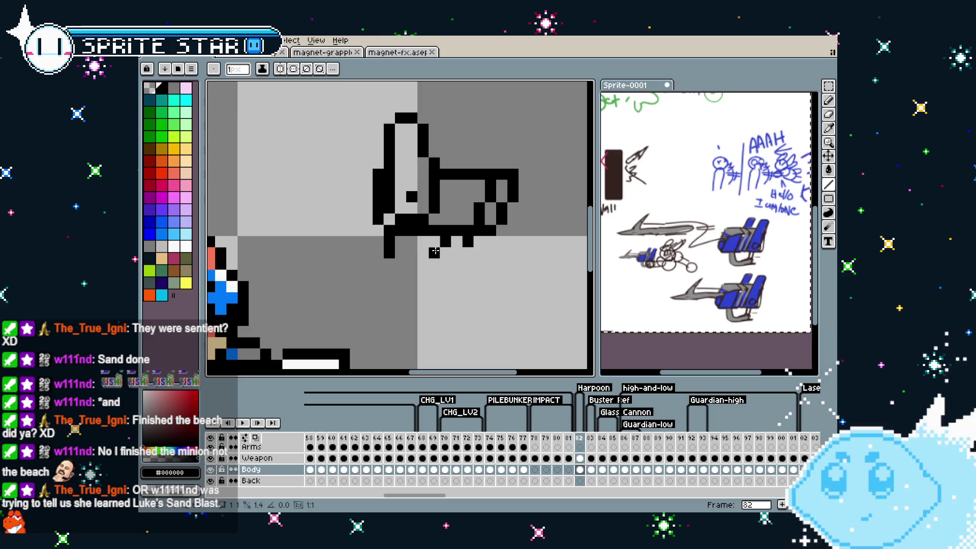
pyautogui.click(425, 251)
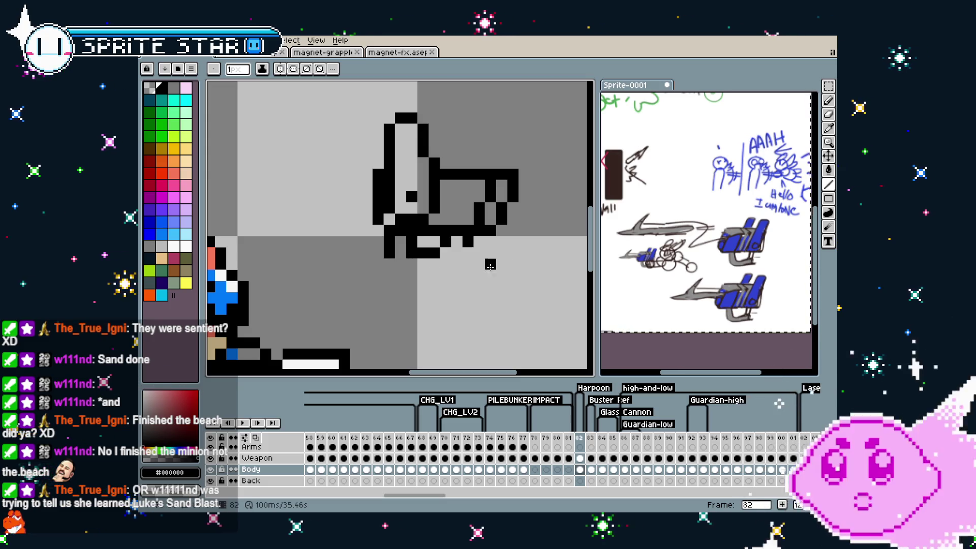
pyautogui.click(458, 253)
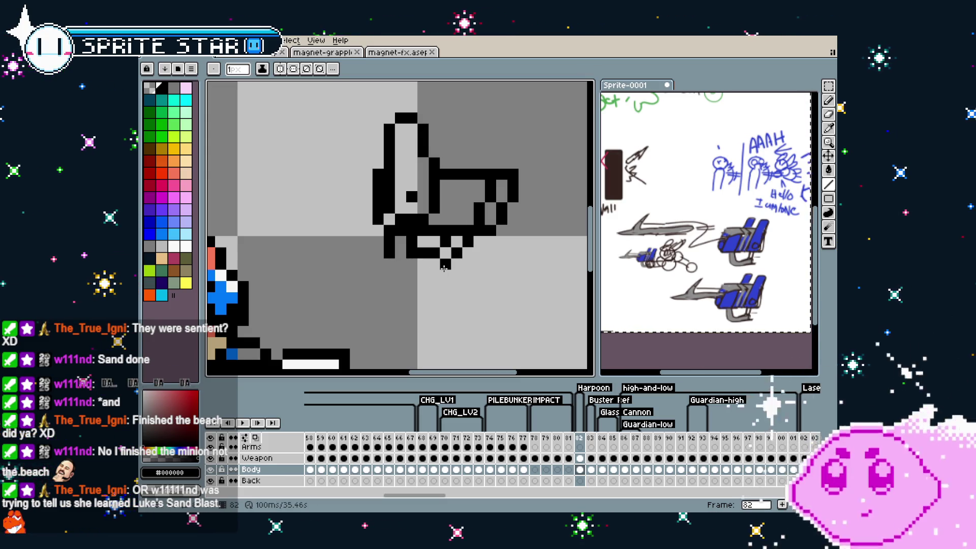
pyautogui.moveTo(444, 268); pyautogui.dragTo(424, 276)
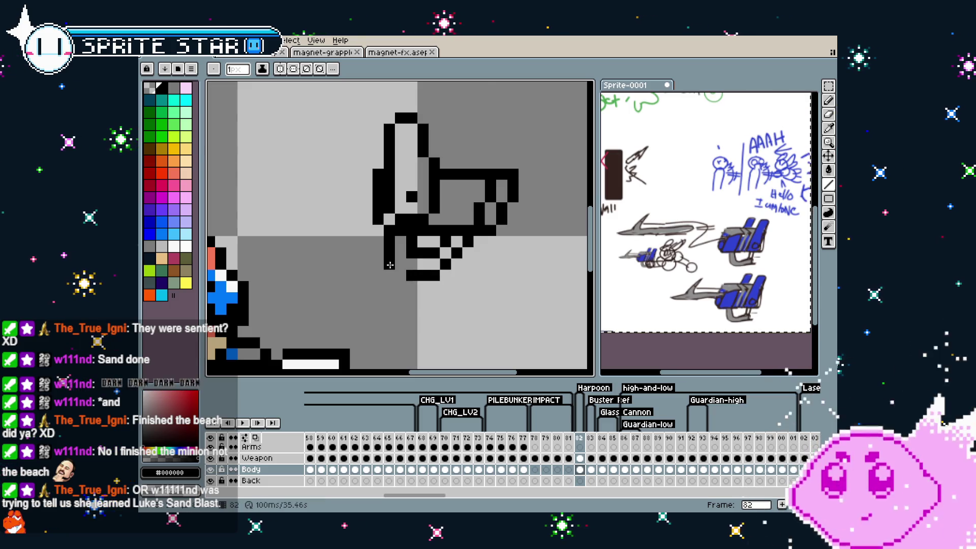
pyautogui.scroll(-3, 400, 266)
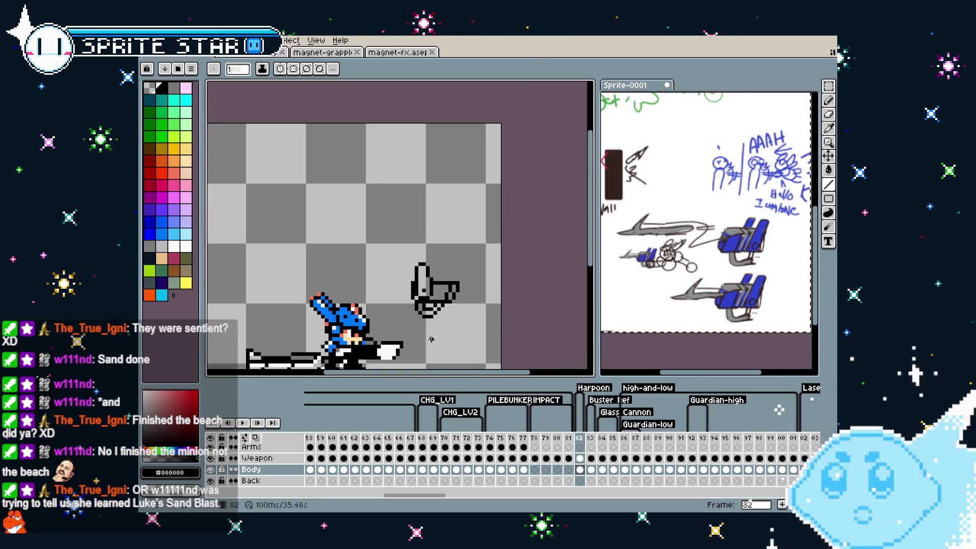
pyautogui.scroll(3, 426, 335)
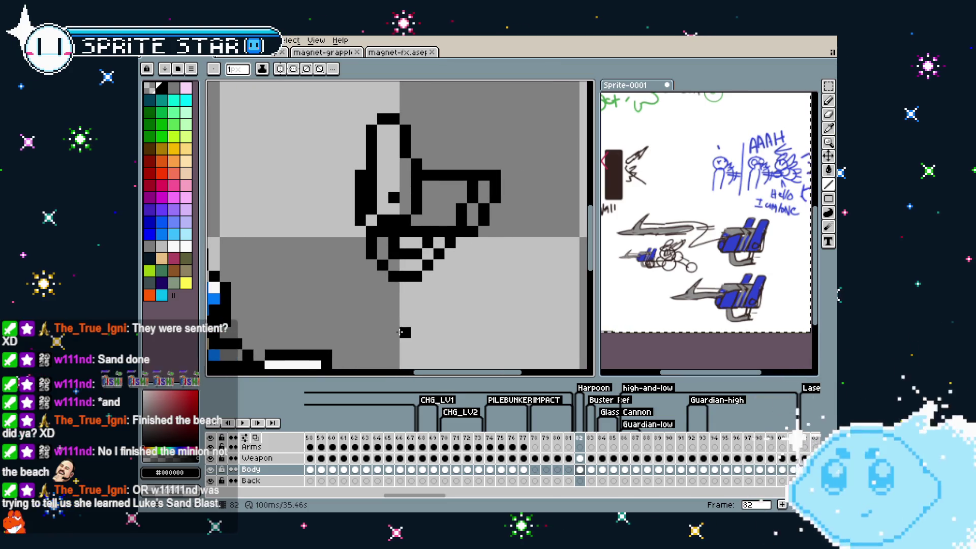
pyautogui.scroll(-2, 391, 318)
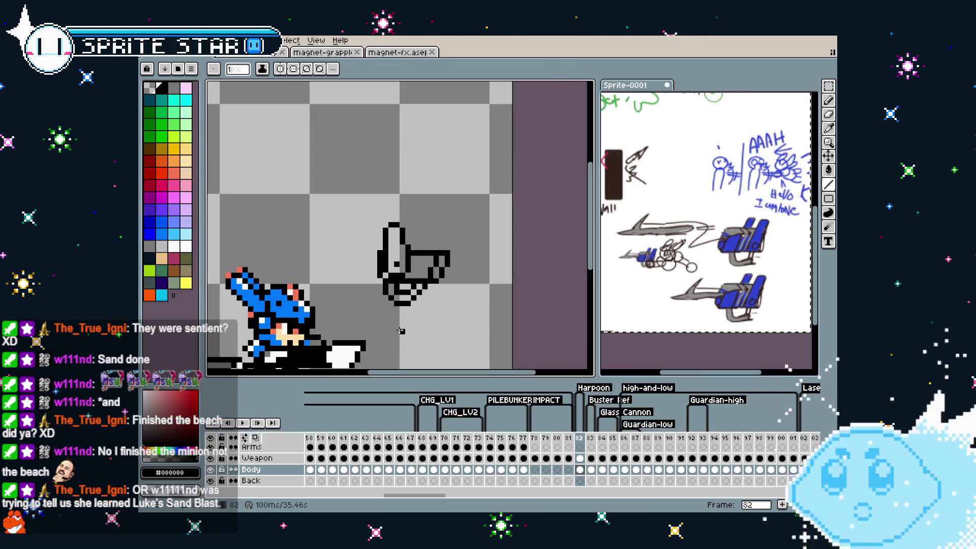
pyautogui.scroll(2, 383, 304)
pyautogui.scroll(-3, 383, 303)
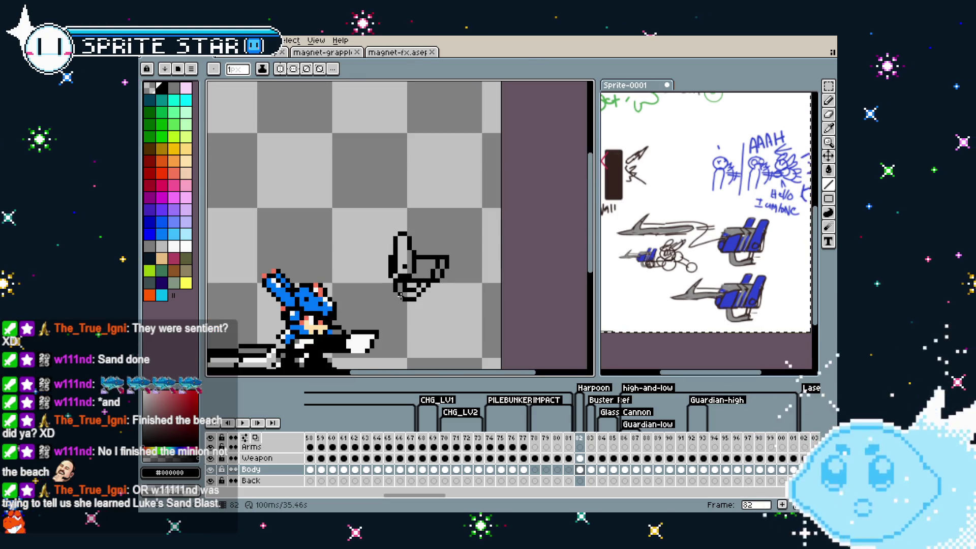
pyautogui.scroll(2, 404, 304)
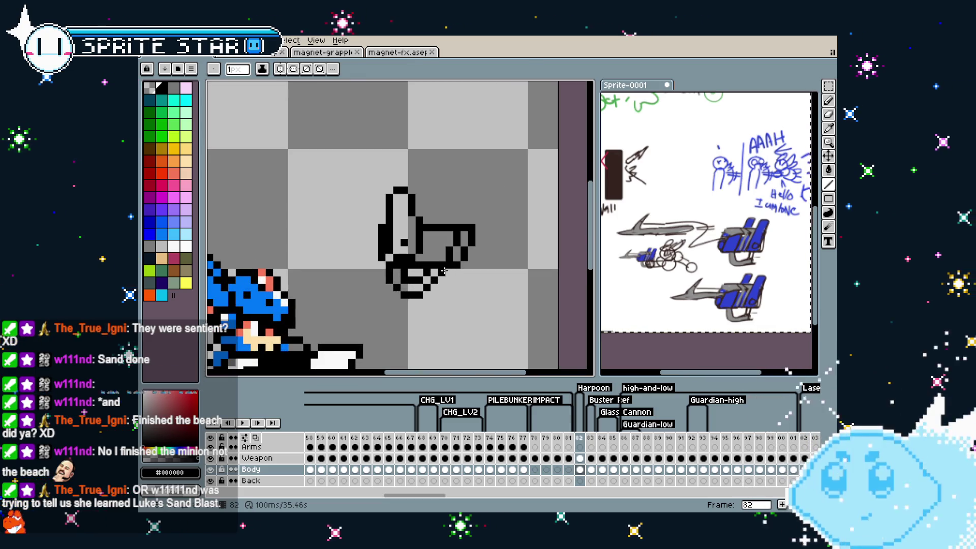
pyautogui.scroll(-2, 433, 286)
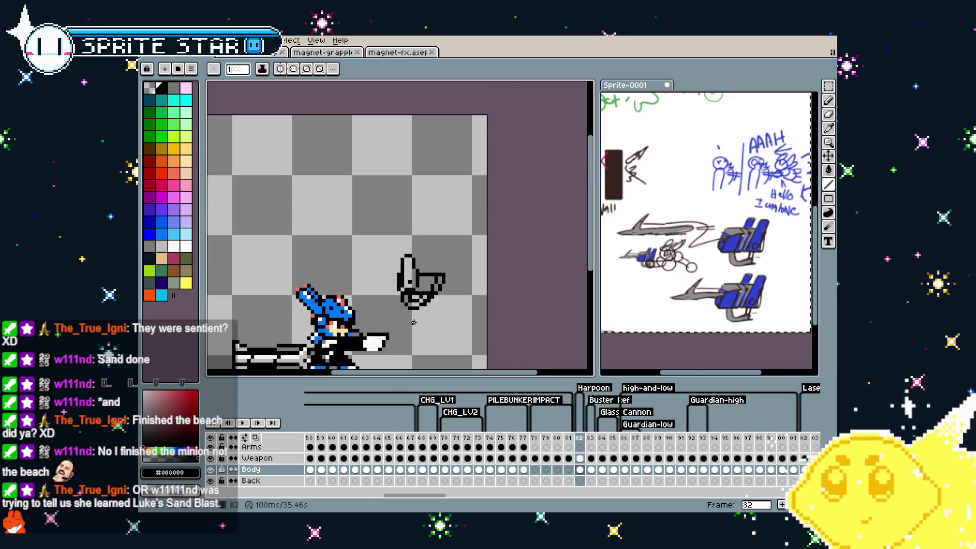
pyautogui.scroll(3, 414, 322)
# Extend the bottom row one pixel right and turn two stray outline pixels light grey.
pyautogui.click(444, 262)
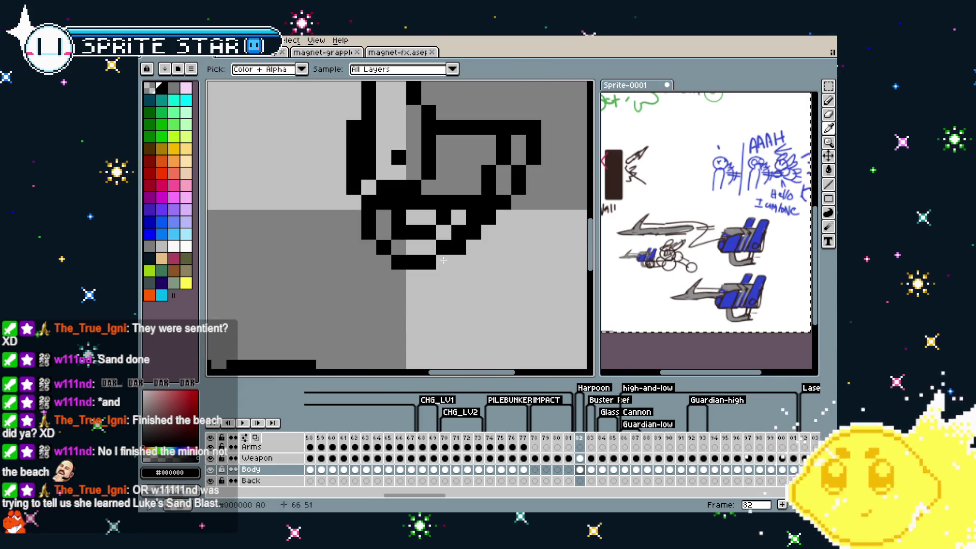
pyautogui.moveTo(459, 227); pyautogui.dragTo(442, 241)
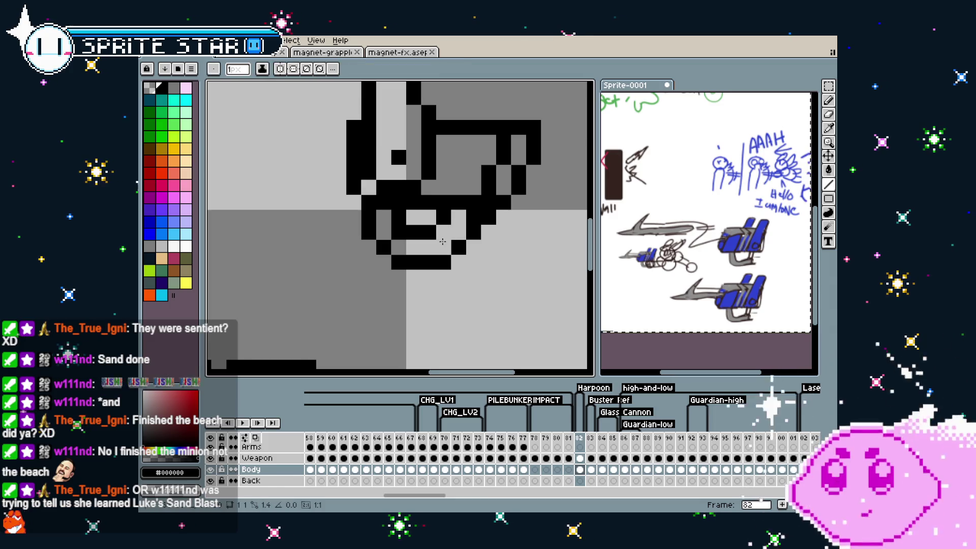
pyautogui.scroll(-3, 402, 324)
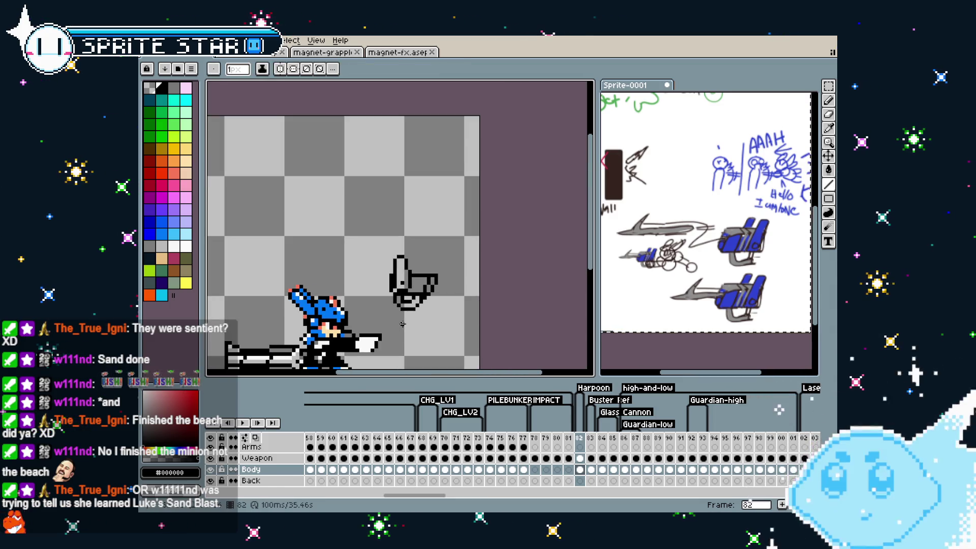
pyautogui.scroll(1, 402, 324)
pyautogui.moveTo(402, 324); pyautogui.dragTo(415, 246)
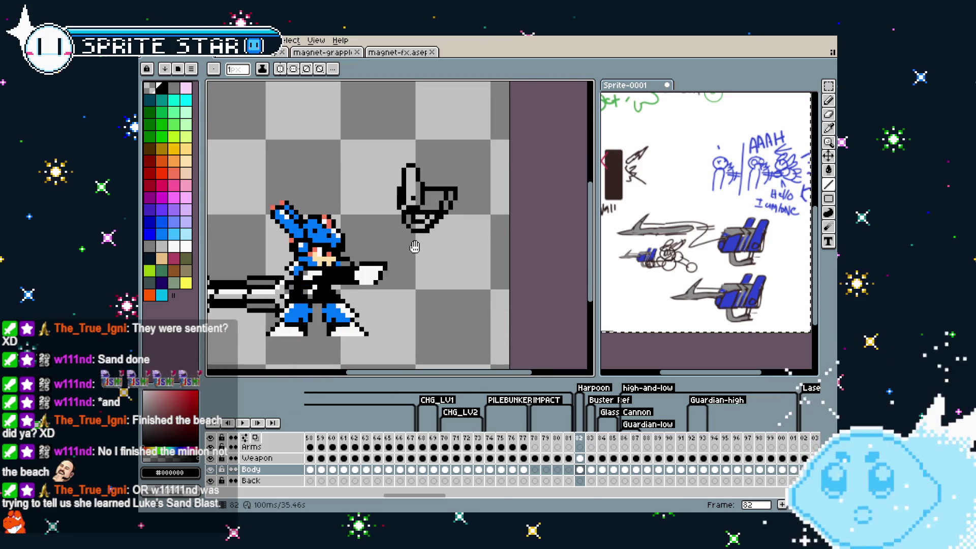
pyautogui.scroll(3, 419, 188)
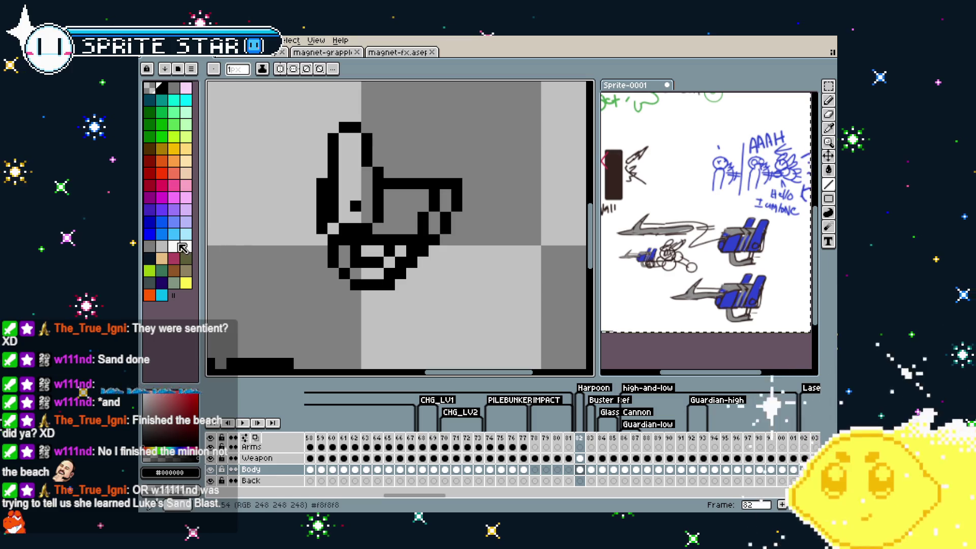
pyautogui.scroll(-3, 264, 254)
# Sample the character's blue (#0078f8) and bucket-fill two launcher regions with it.
pyautogui.press('i')
pyautogui.click(265, 239)
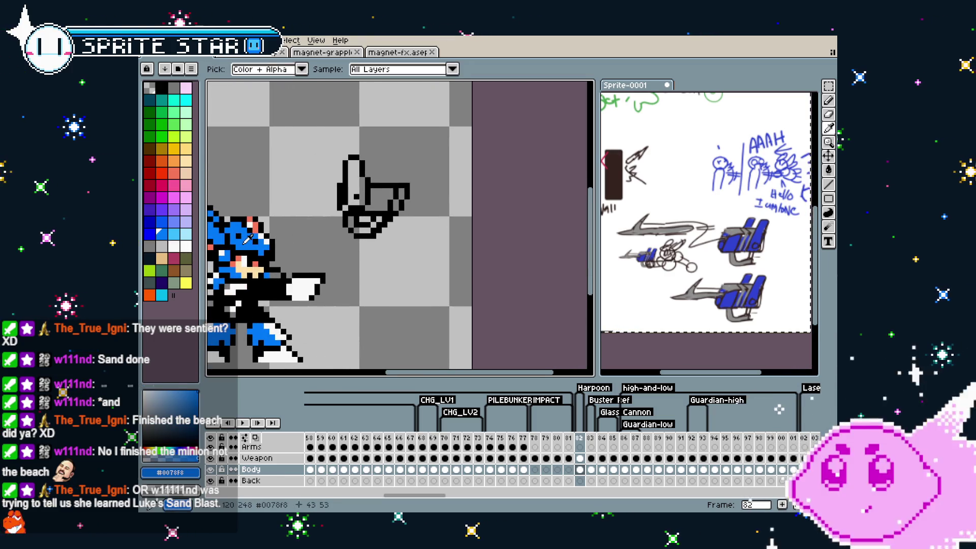
pyautogui.press('g')
pyautogui.click(355, 176)
pyautogui.click(375, 195)
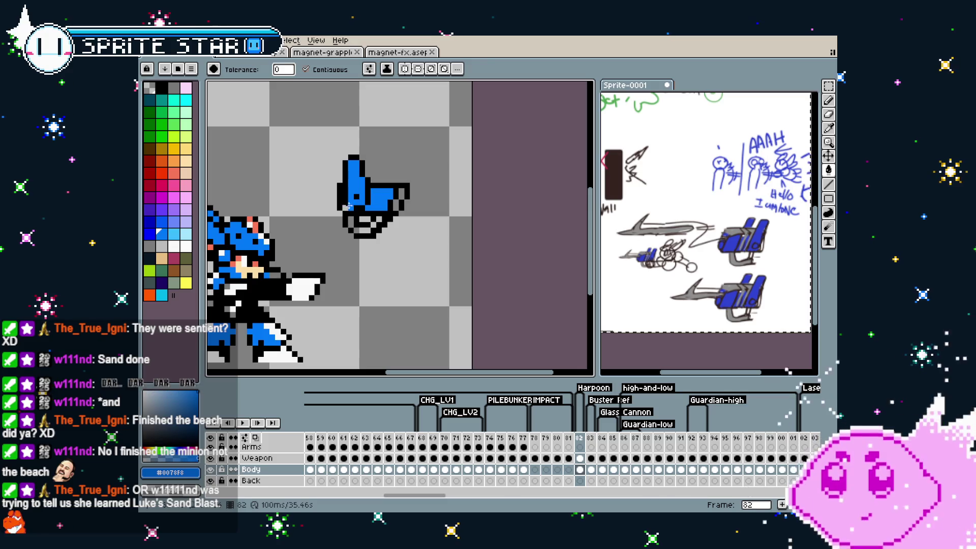
# Shade the launcher's right edge with the deeper blue, then recolour it dark teal.
pyautogui.press('[')
pyautogui.click(403, 195)
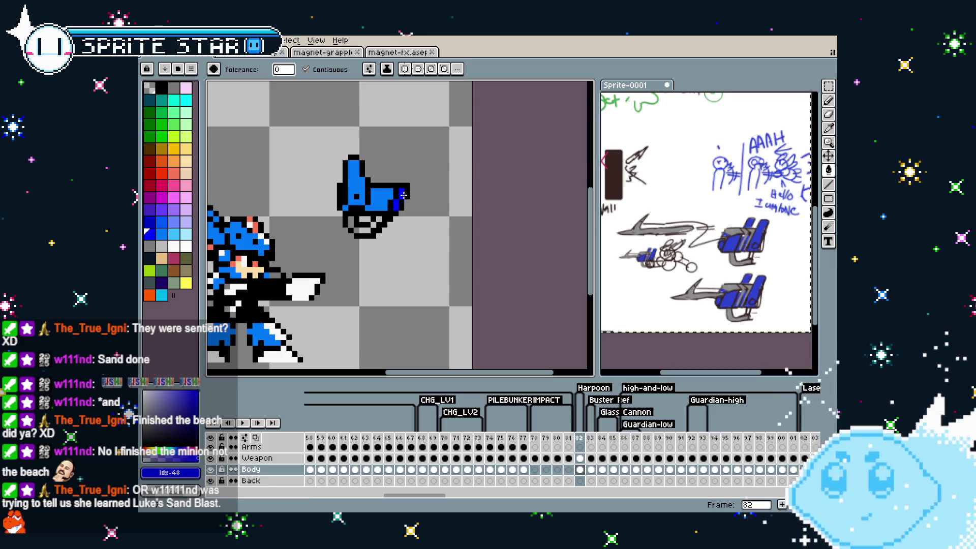
pyautogui.click(150, 100)
pyautogui.click(402, 194)
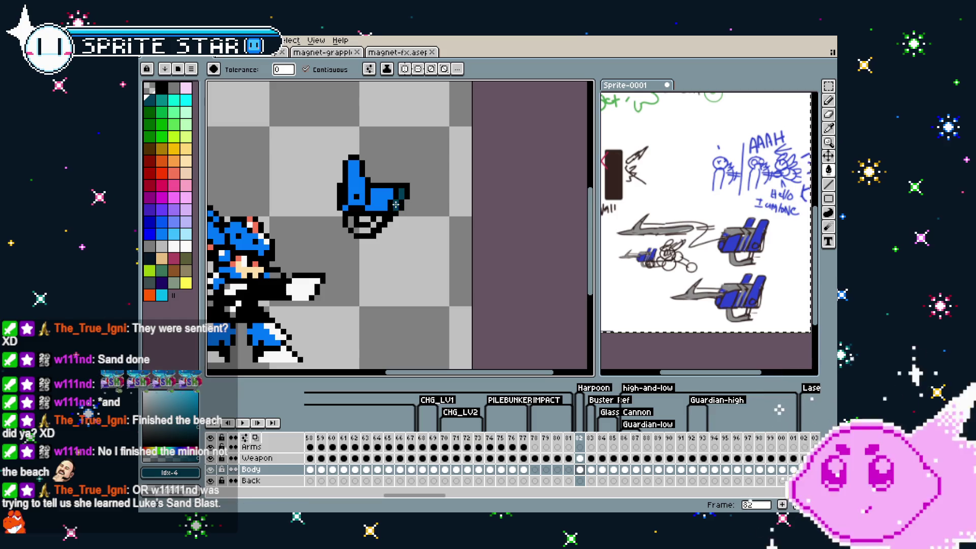
pyautogui.scroll(-1, 355, 263)
pyautogui.scroll(4, 366, 249)
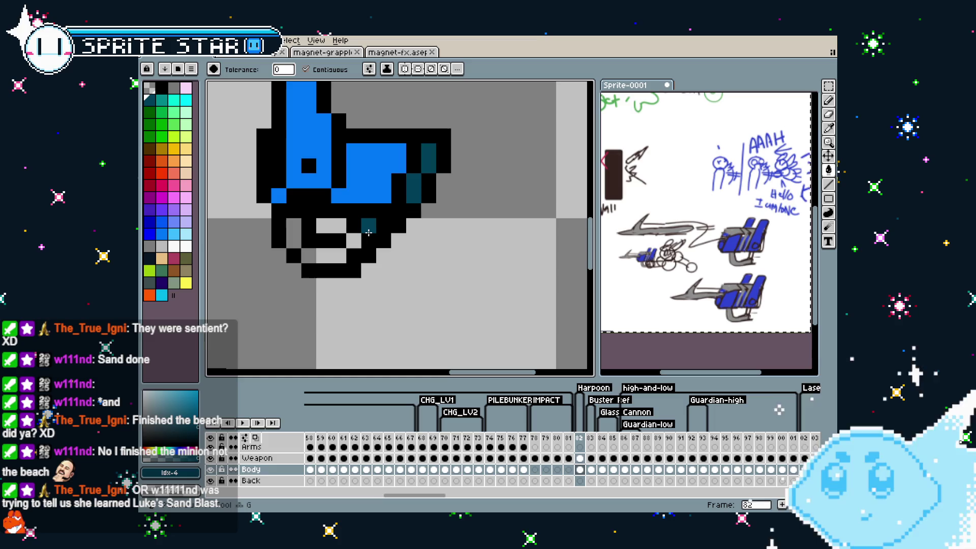
# Recolour the launcher's bottom row and lower-right outline pixels dark teal.
pyautogui.click(336, 254)
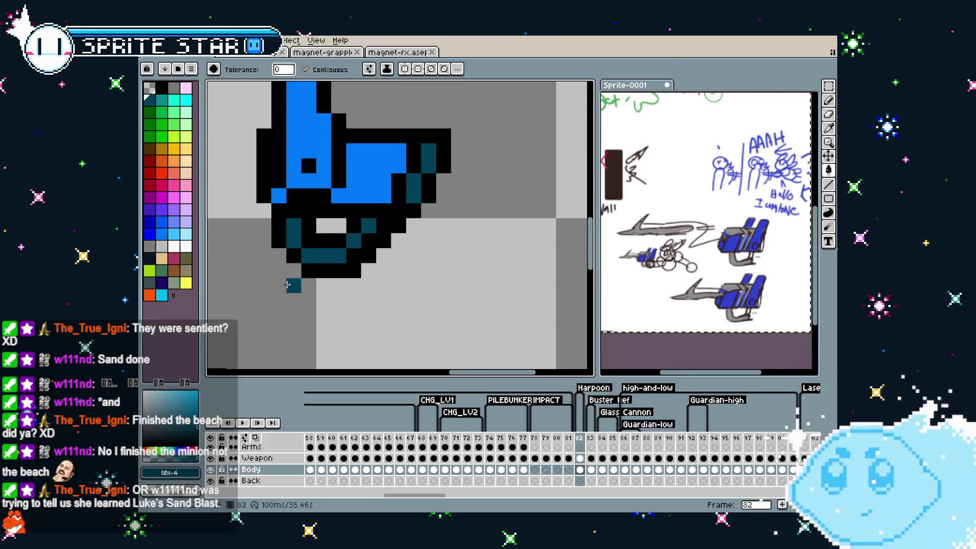
pyautogui.scroll(-5, 300, 240)
pyautogui.scroll(4, 311, 283)
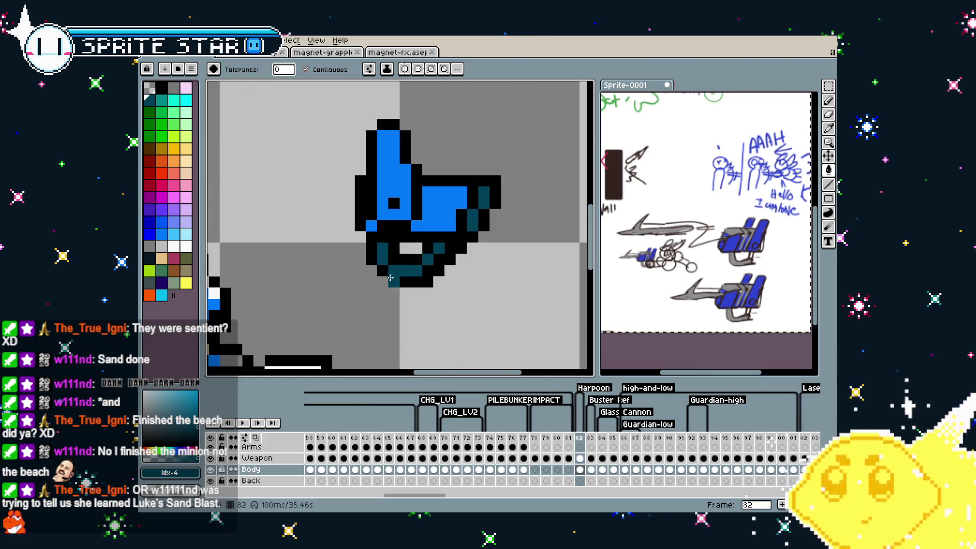
pyautogui.press('i')
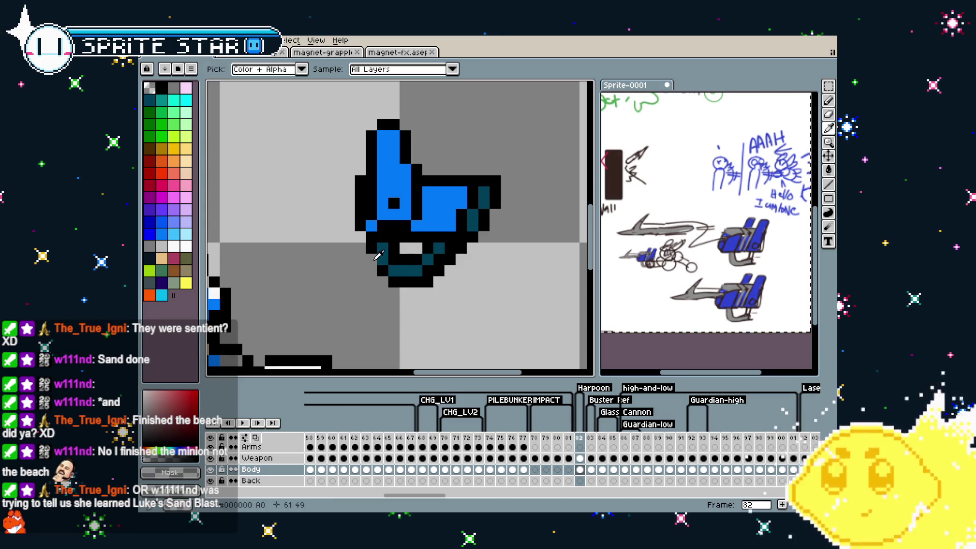
pyautogui.press('b')
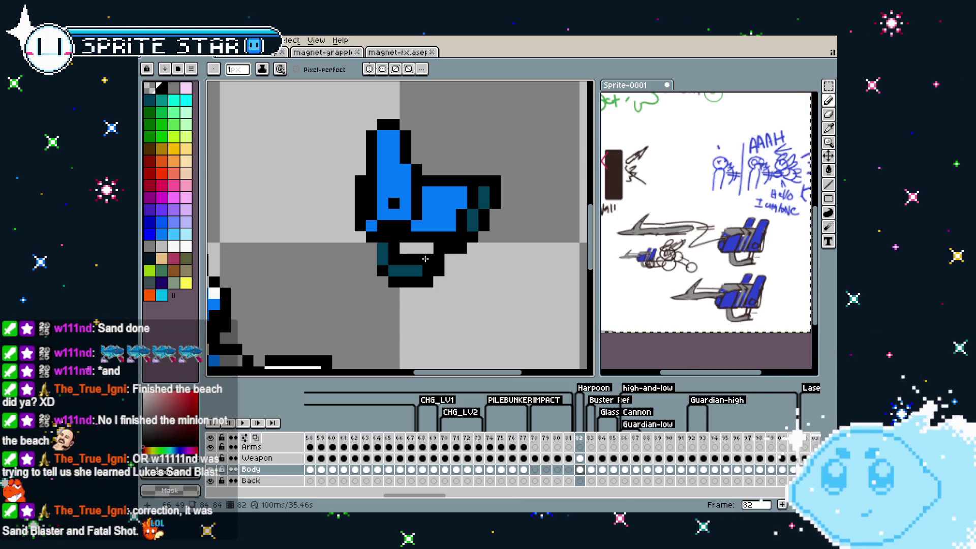
pyautogui.moveTo(427, 259); pyautogui.dragTo(430, 270)
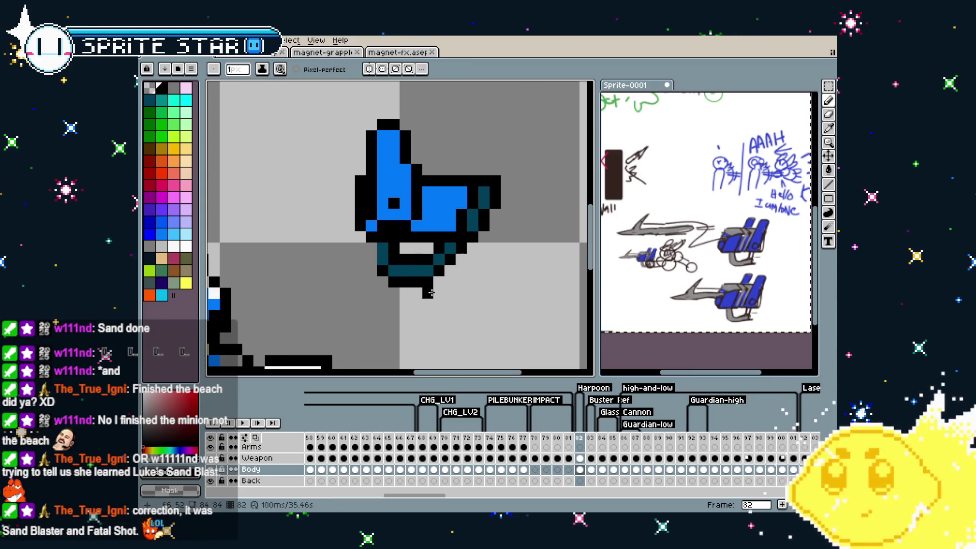
pyautogui.moveTo(431, 294)
pyautogui.mouseDown()
pyautogui.moveTo(436, 218)
pyautogui.moveTo(505, 170)
pyautogui.mouseUp()
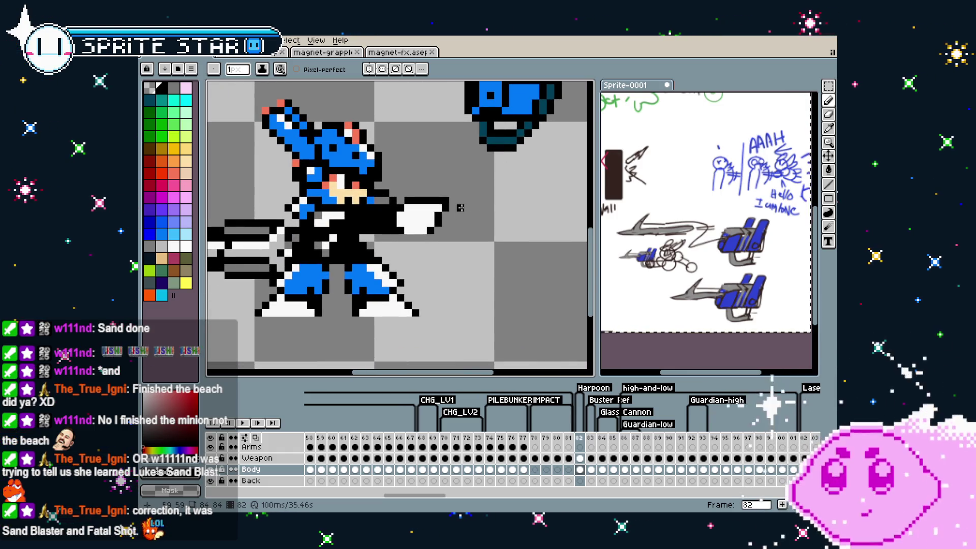
pyautogui.scroll(5, 460, 207)
# Eyedrop grey and paint a small highlight on the launcher's upper-right blue body.
pyautogui.press('i')
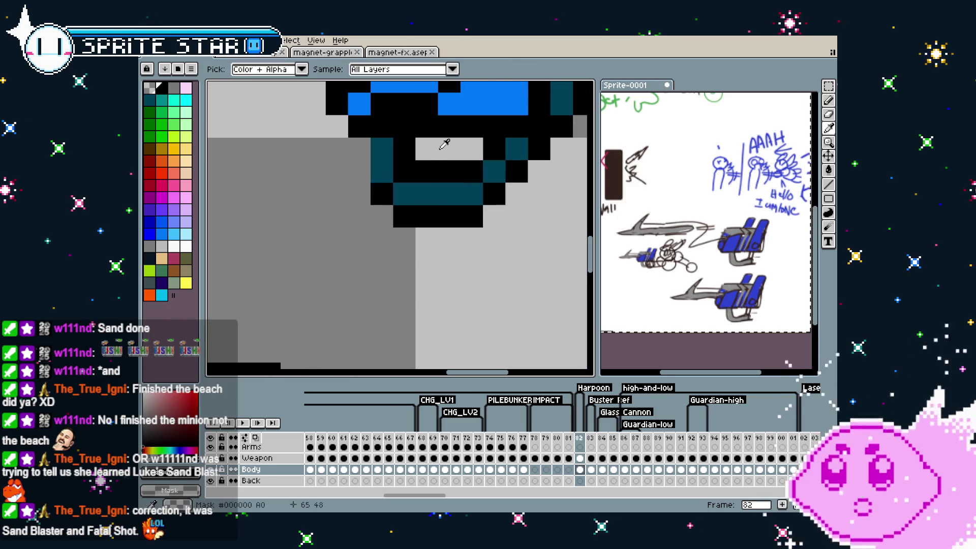
pyautogui.press('b')
pyautogui.scroll(-5, 403, 273)
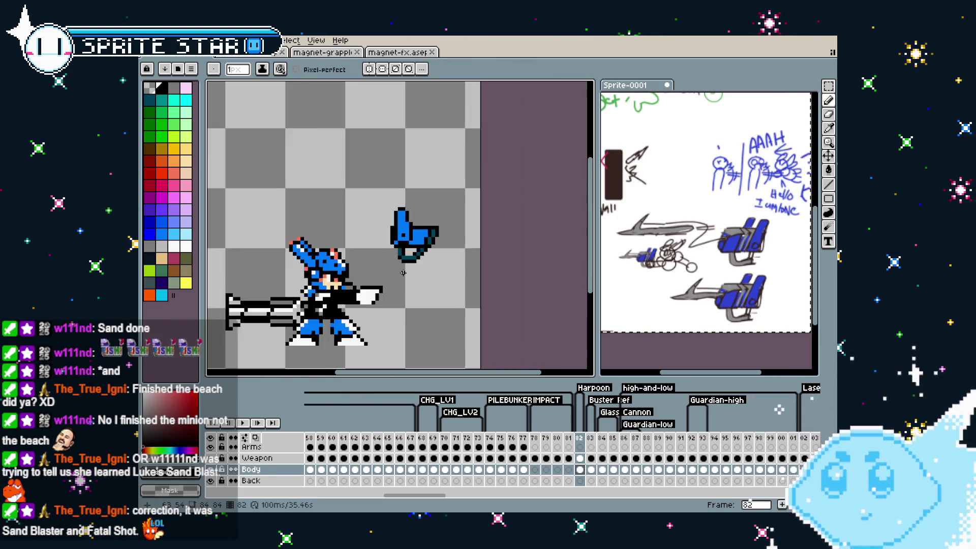
pyautogui.scroll(1, 417, 245)
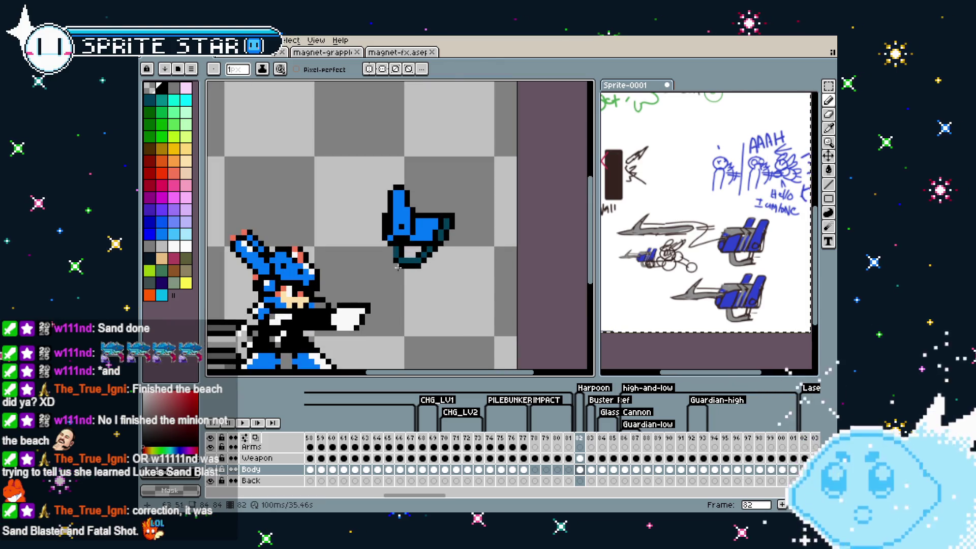
pyautogui.press('i')
pyautogui.click(311, 265)
pyautogui.press('b')
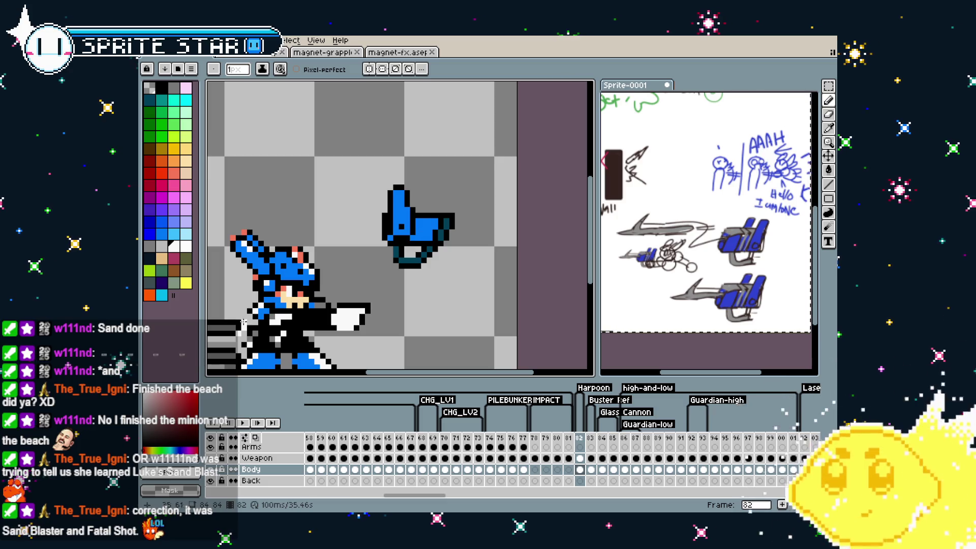
pyautogui.scroll(2, 426, 259)
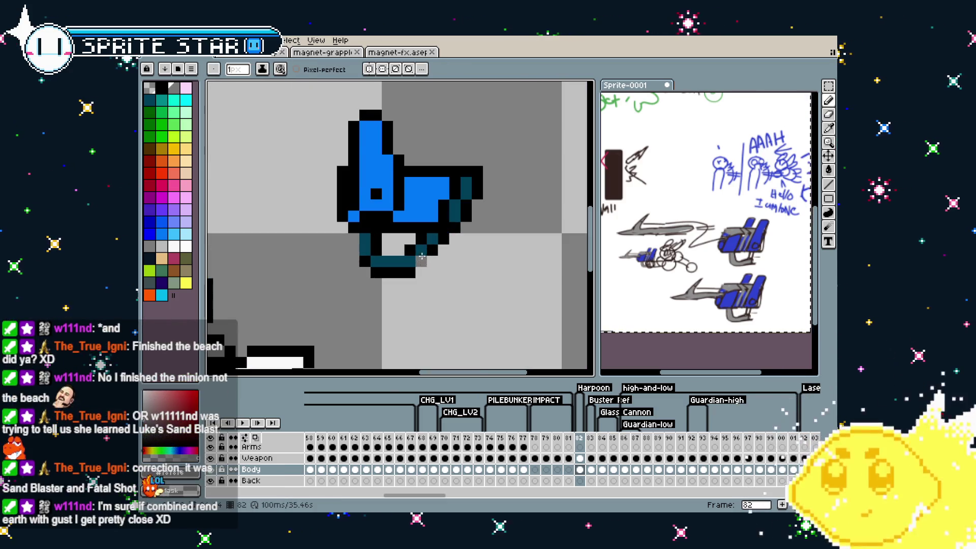
pyautogui.moveTo(430, 184); pyautogui.dragTo(428, 191)
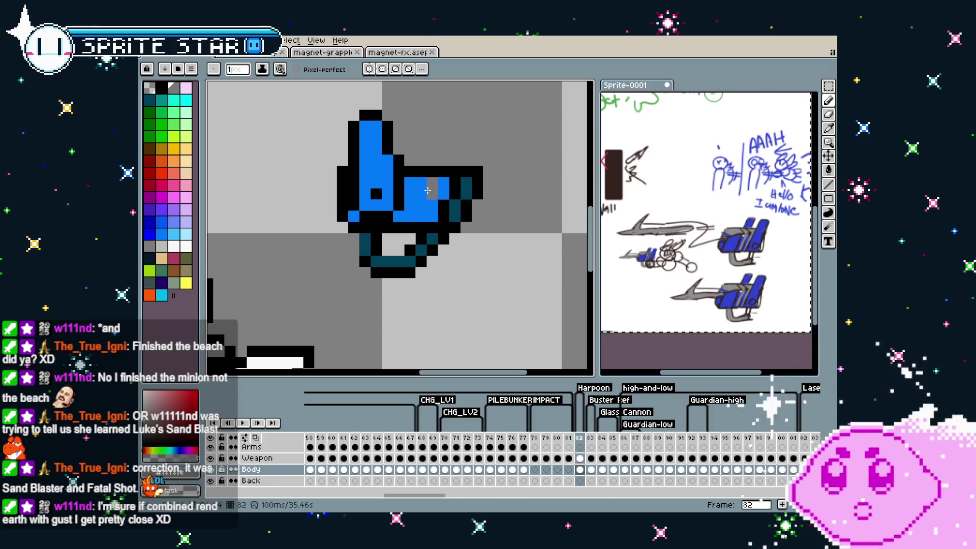
pyautogui.scroll(5, 720, 245)
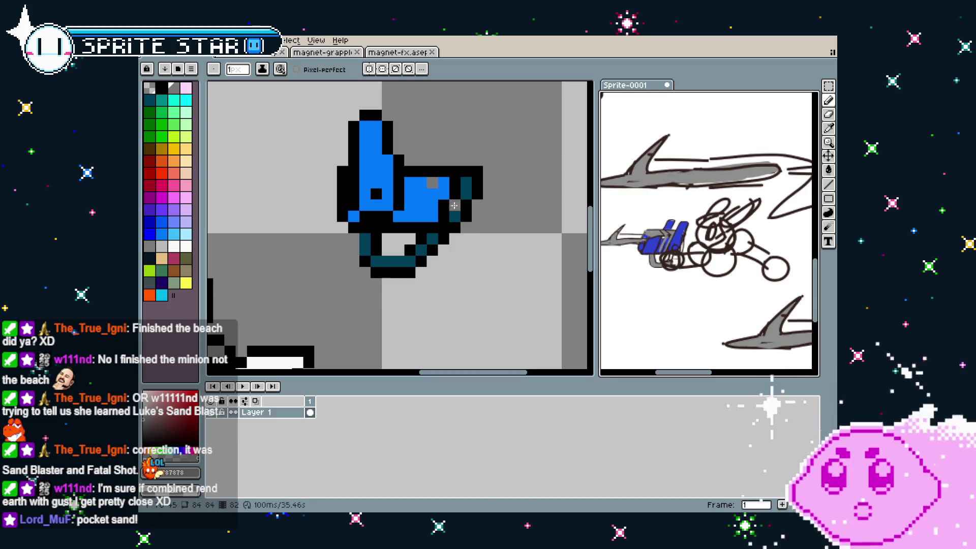
# Paint a short row of grey highlight pixels across the launcher body, zooming to check.
pyautogui.moveTo(426, 194)
pyautogui.mouseDown()
pyautogui.moveTo(422, 207)
pyautogui.moveTo(431, 195)
pyautogui.mouseUp()
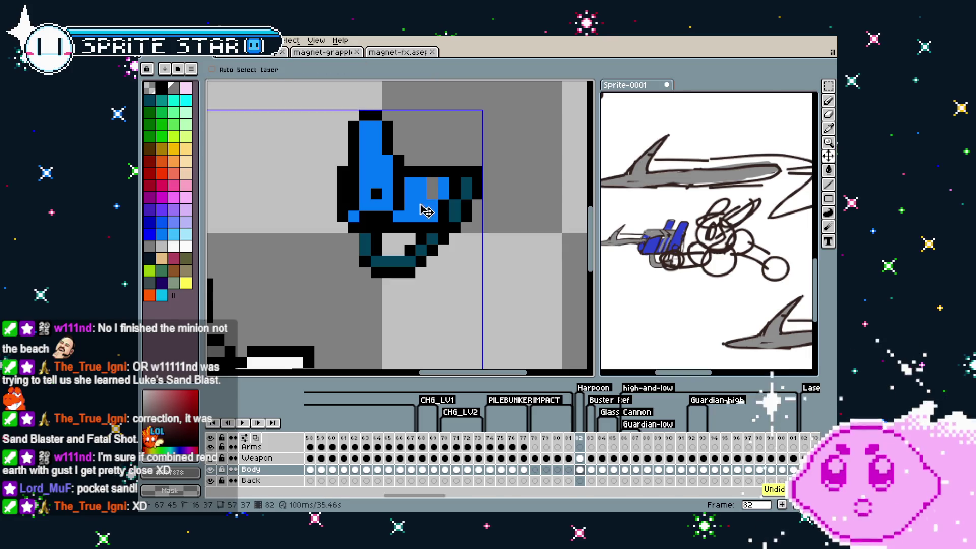
pyautogui.scroll(-5, 426, 202)
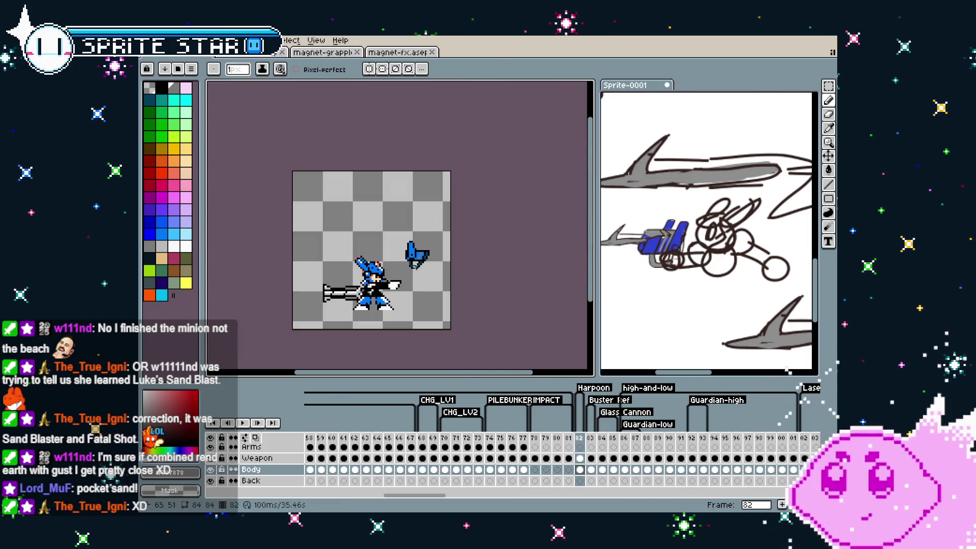
pyautogui.scroll(3, 424, 270)
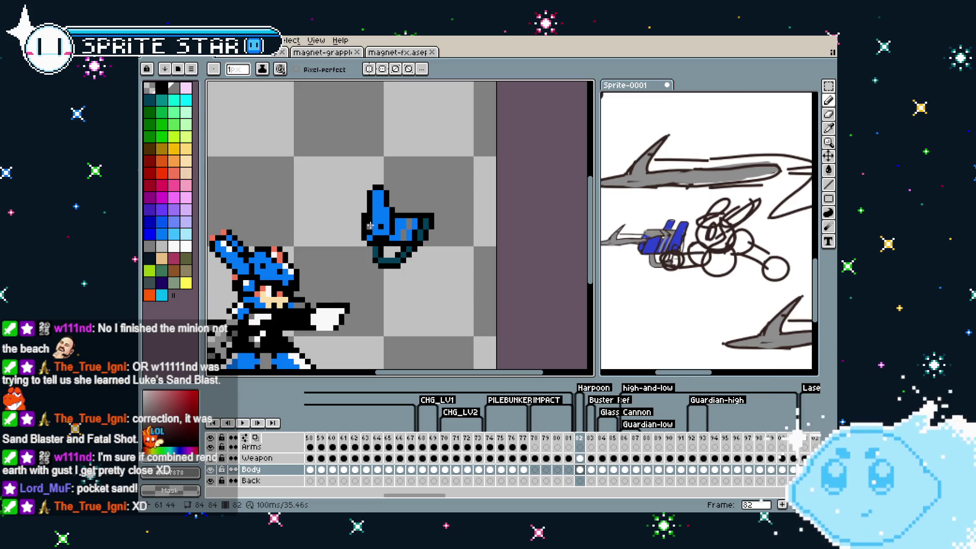
pyautogui.scroll(1, 339, 194)
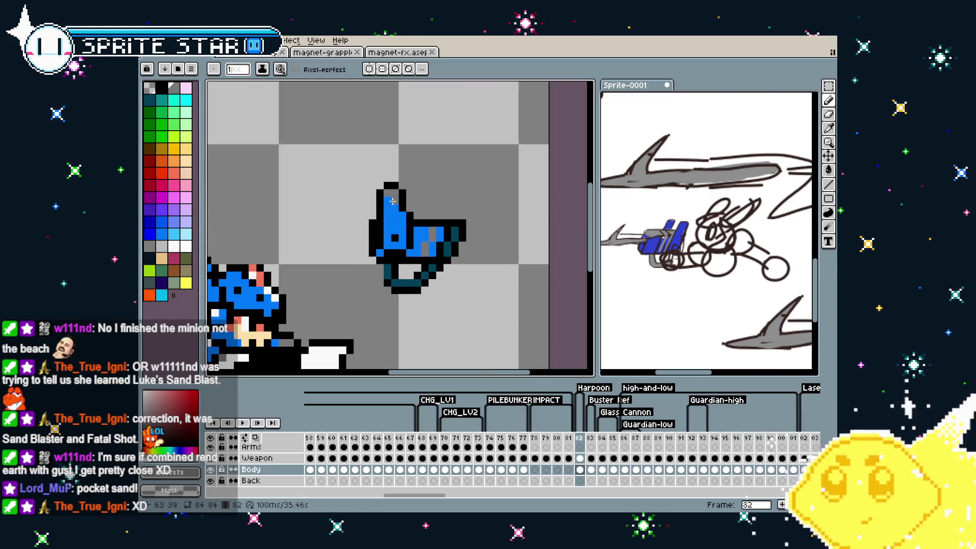
pyautogui.scroll(-2, 392, 201)
pyautogui.scroll(1, 379, 219)
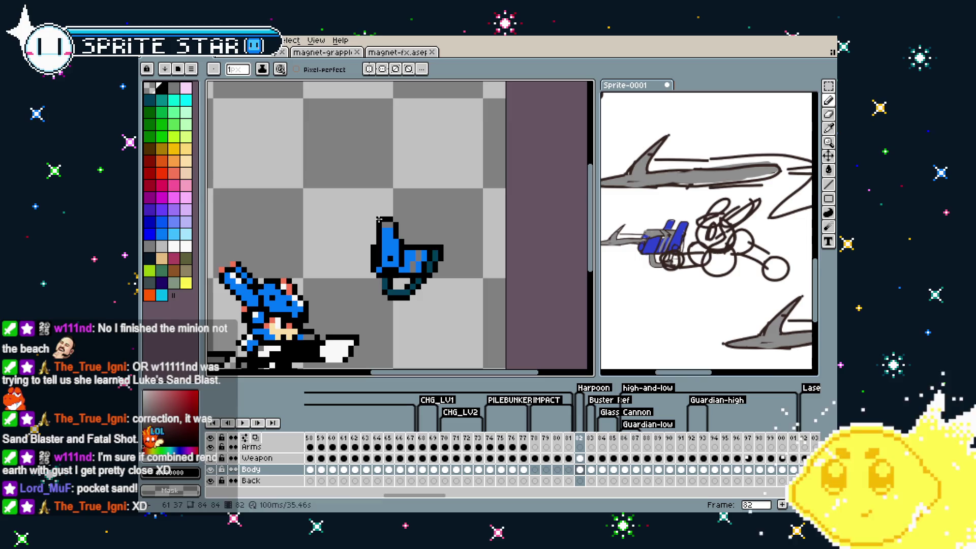
pyautogui.scroll(-4, 379, 219)
pyautogui.scroll(3, 376, 302)
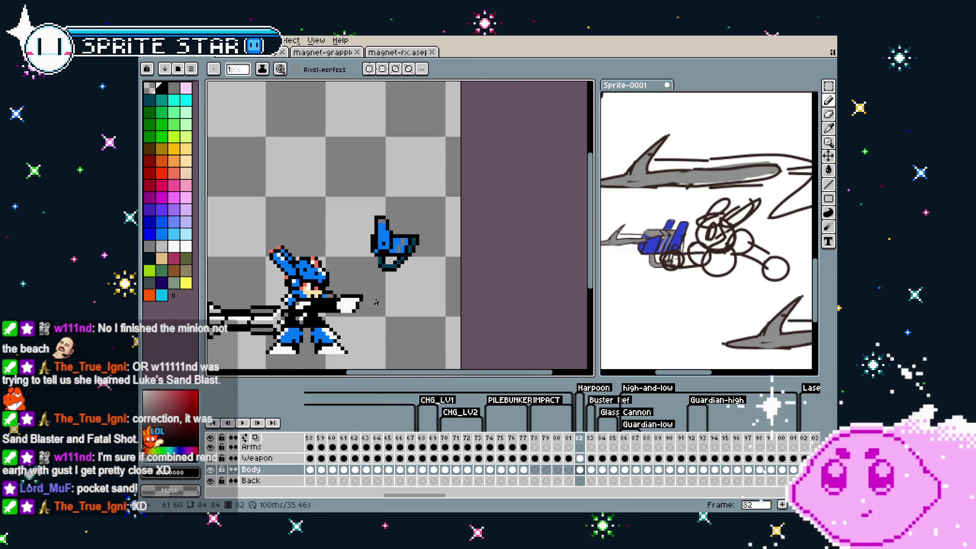
pyautogui.scroll(1, 376, 303)
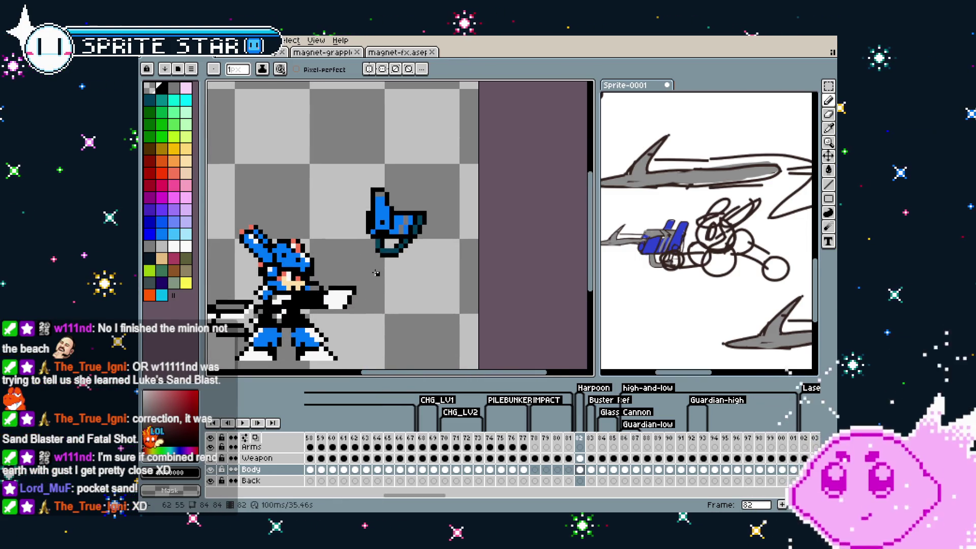
pyautogui.scroll(1, 438, 217)
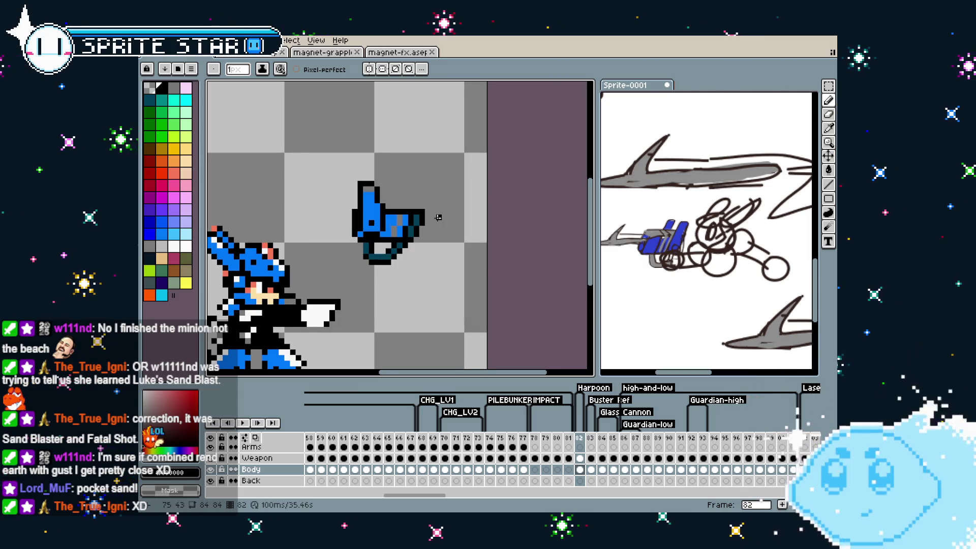
pyautogui.scroll(-1, 439, 218)
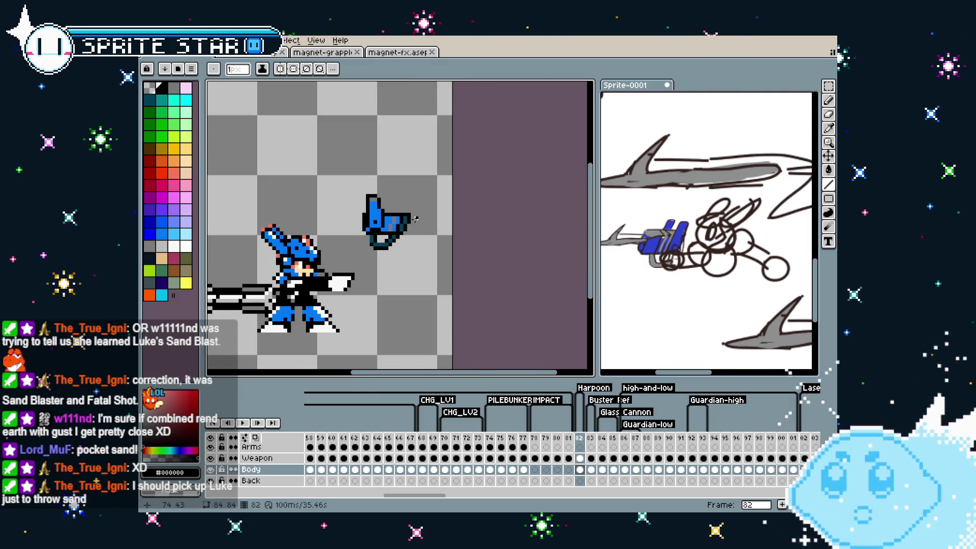
pyautogui.scroll(1, 416, 218)
# Draw the harpoon line from the launcher tip, adding its tip, claw and lower return line.
pyautogui.moveTo(410, 218); pyautogui.dragTo(442, 217)
pyautogui.click(449, 218)
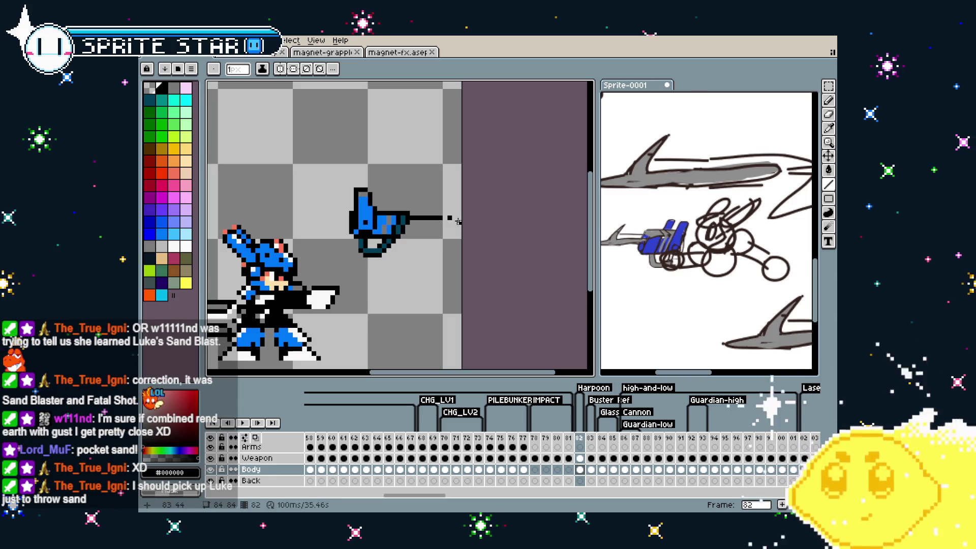
pyautogui.click(458, 221)
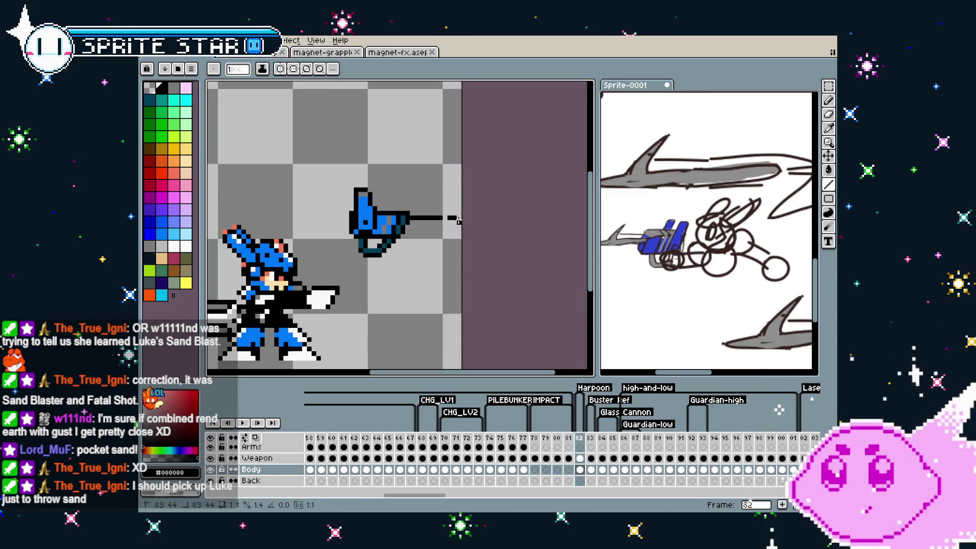
pyautogui.click(450, 227)
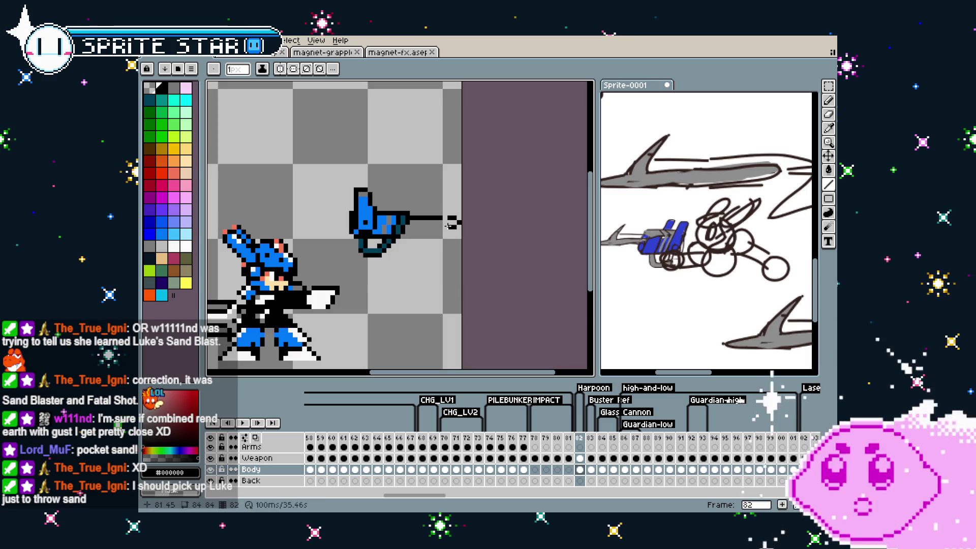
pyautogui.moveTo(450, 226); pyautogui.dragTo(408, 228)
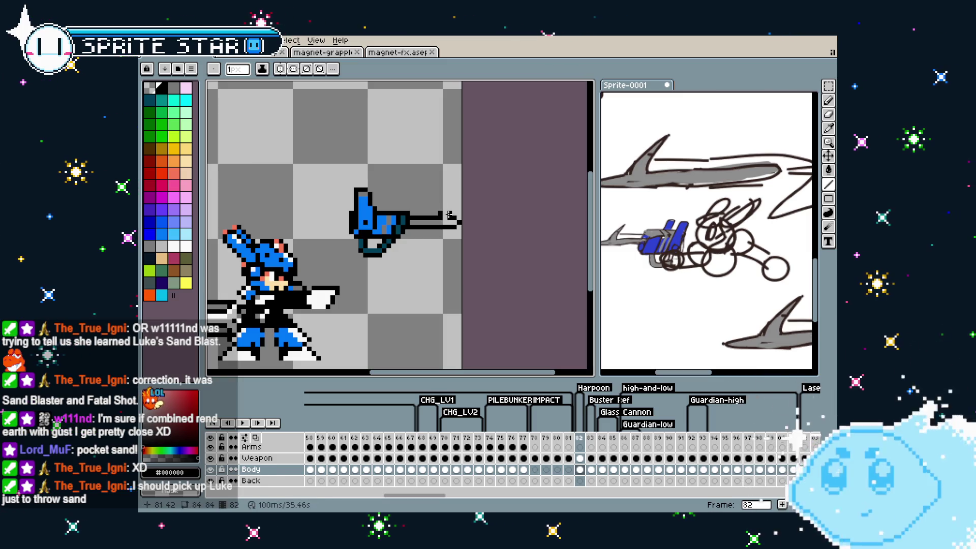
# Repaint the stray grey pixels inside the launcher body blue.
pyautogui.press('alt')
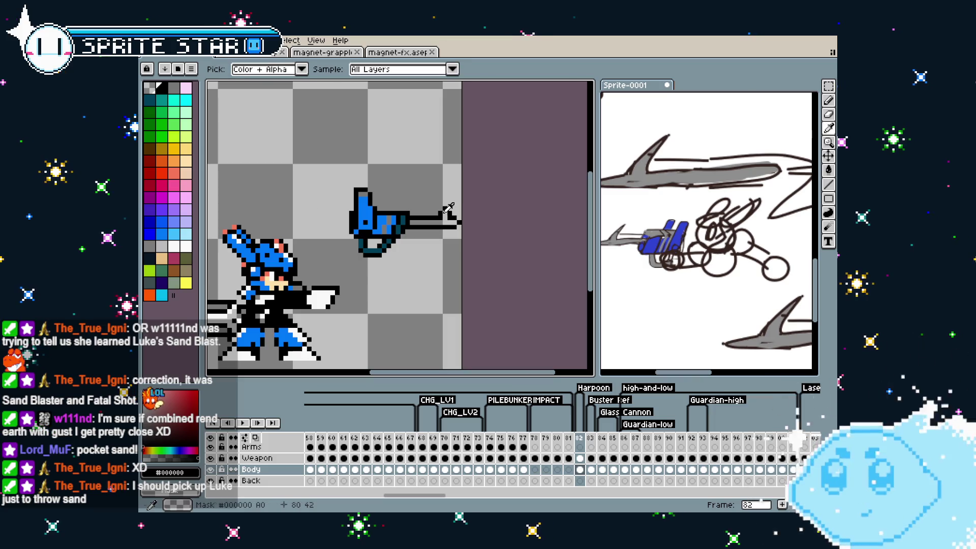
pyautogui.click(436, 213)
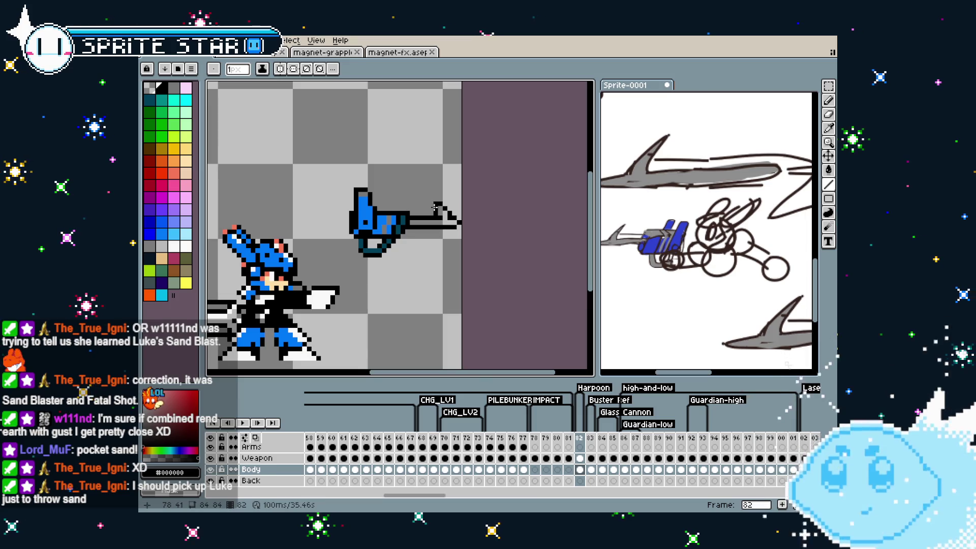
pyautogui.scroll(-1, 429, 250)
pyautogui.scroll(2, 432, 244)
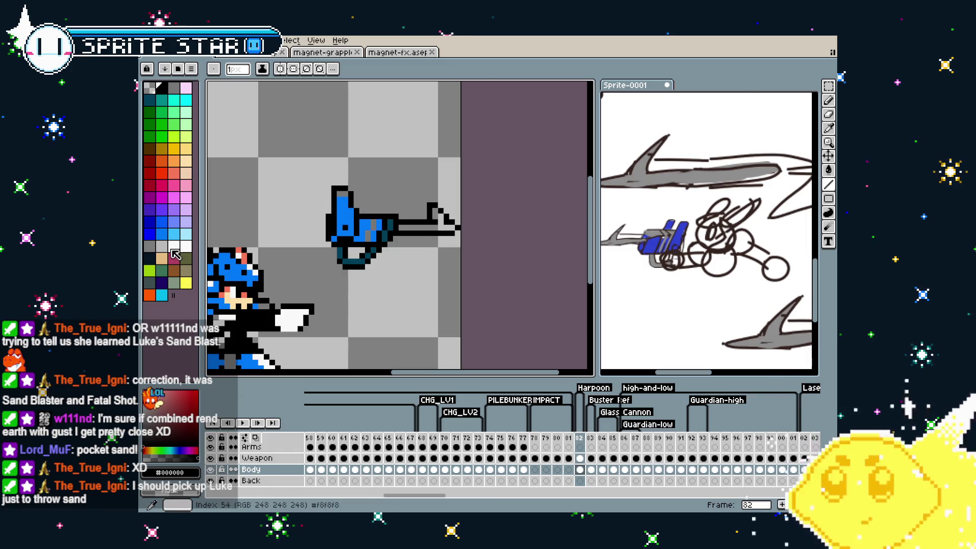
pyautogui.keyDown('alt'); pyautogui.click(377, 224); pyautogui.keyUp('alt')
pyautogui.press('g')
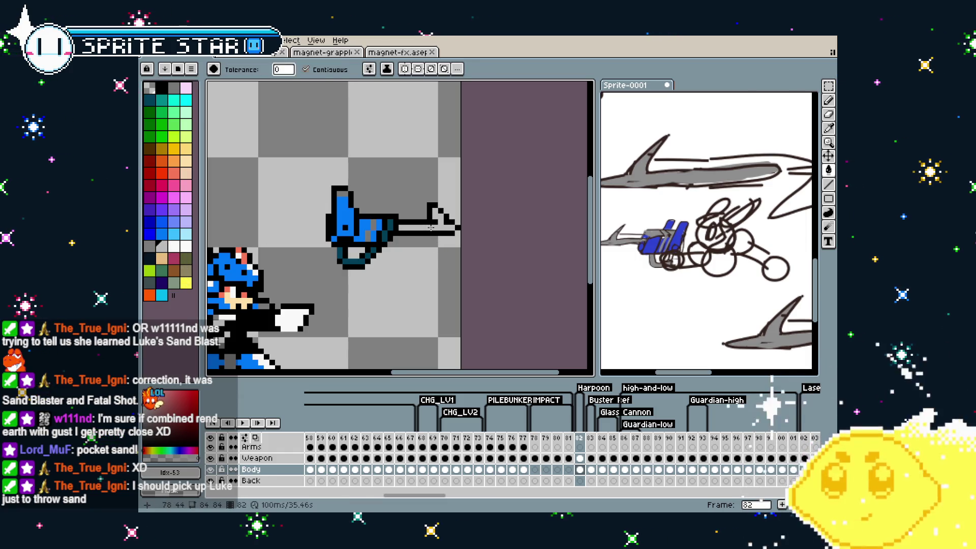
pyautogui.scroll(-1, 431, 228)
pyautogui.scroll(2, 448, 249)
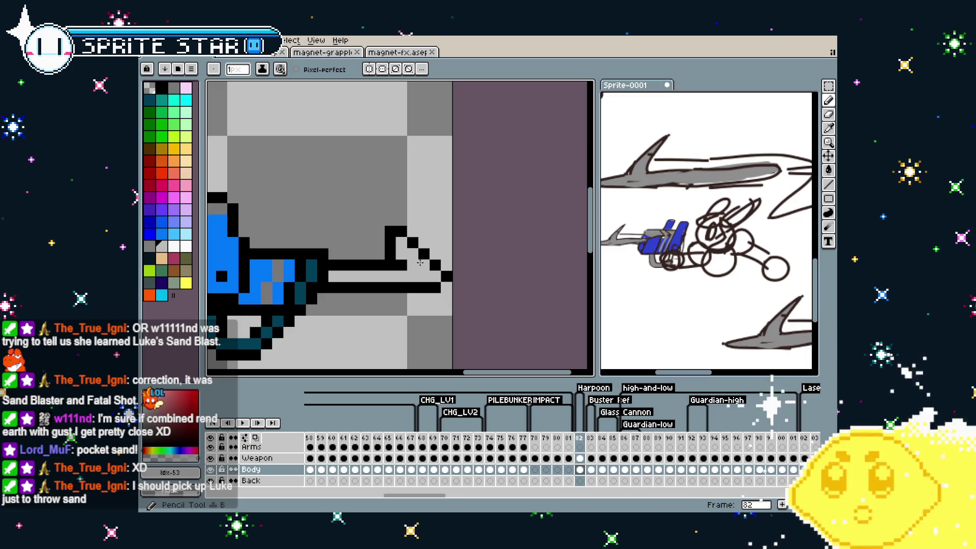
pyautogui.scroll(-2, 399, 295)
pyautogui.scroll(1, 364, 259)
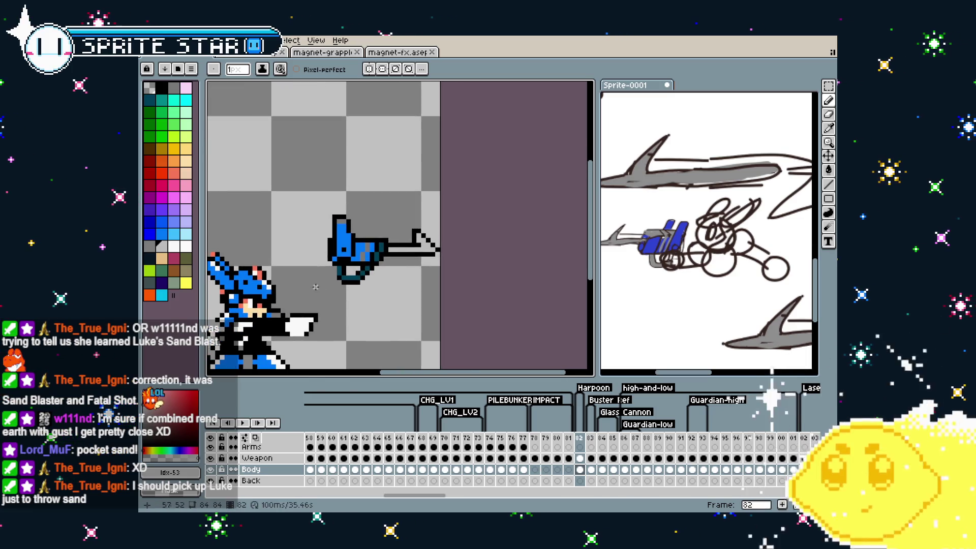
pyautogui.scroll(1, 364, 260)
pyautogui.keyDown('alt'); pyautogui.click(359, 252); pyautogui.keyUp('alt')
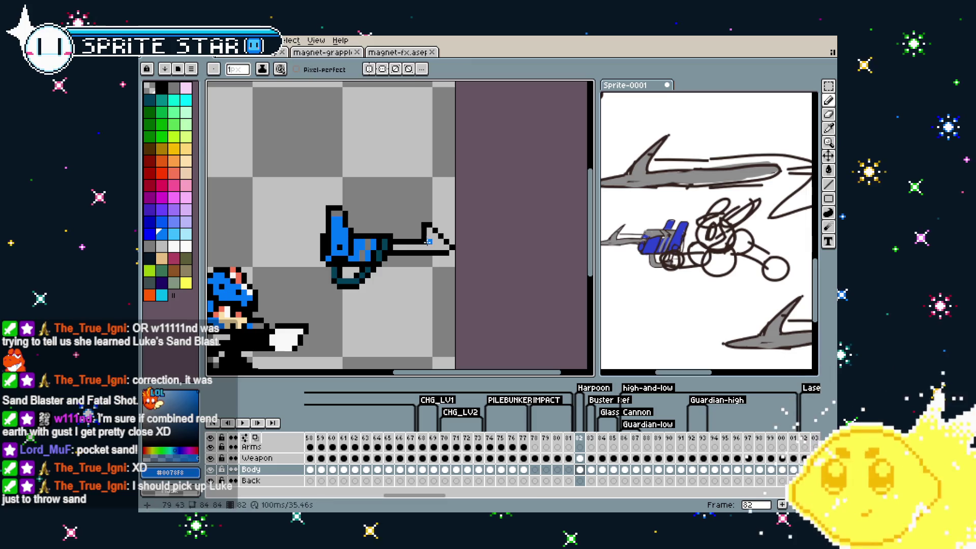
pyautogui.moveTo(367, 245); pyautogui.dragTo(370, 254)
# Sample white from the barrel and turn the grey pixel near the harpoon tip white.
pyautogui.scroll(-1, 385, 287)
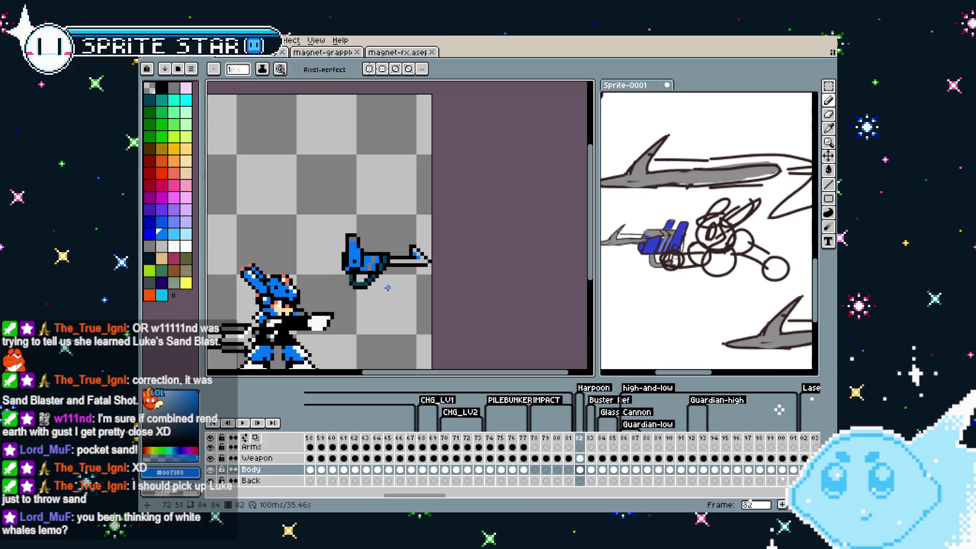
pyautogui.scroll(1, 388, 287)
pyautogui.keyDown('alt'); pyautogui.click(415, 253); pyautogui.keyUp('alt')
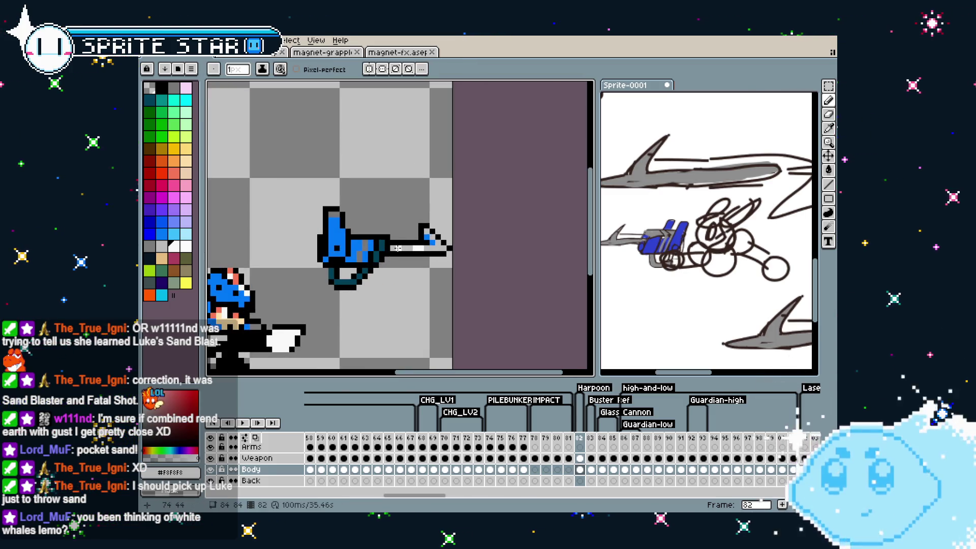
pyautogui.keyDown('alt'); pyautogui.click(450, 248); pyautogui.keyUp('alt')
pyautogui.scroll(-2, 450, 250)
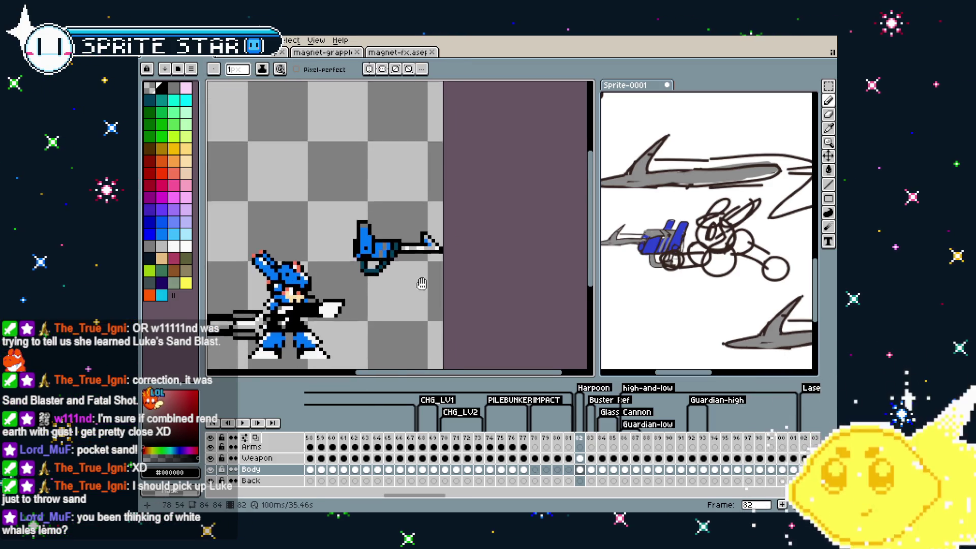
pyautogui.scroll(1, 422, 285)
pyautogui.scroll(2, 429, 248)
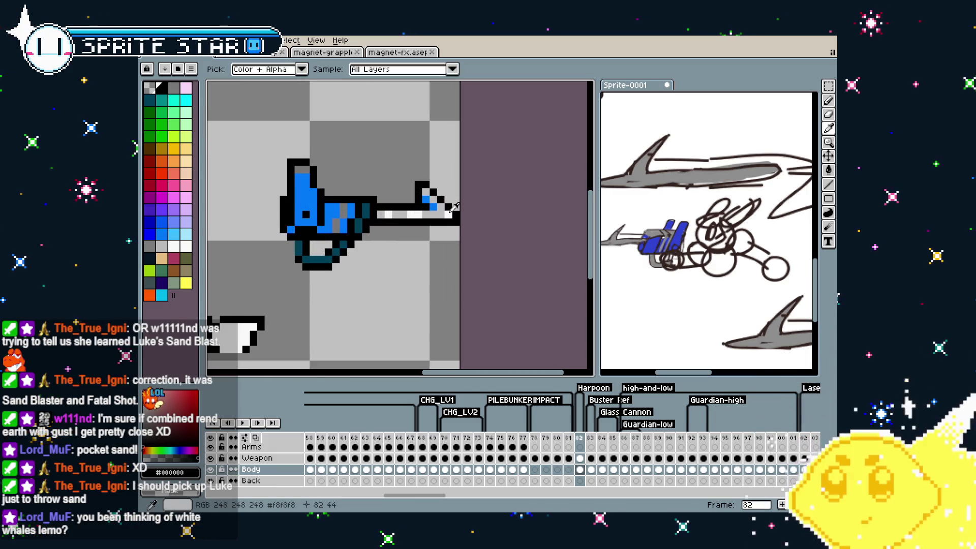
pyautogui.keyDown('alt'); pyautogui.click(448, 214); pyautogui.keyUp('alt')
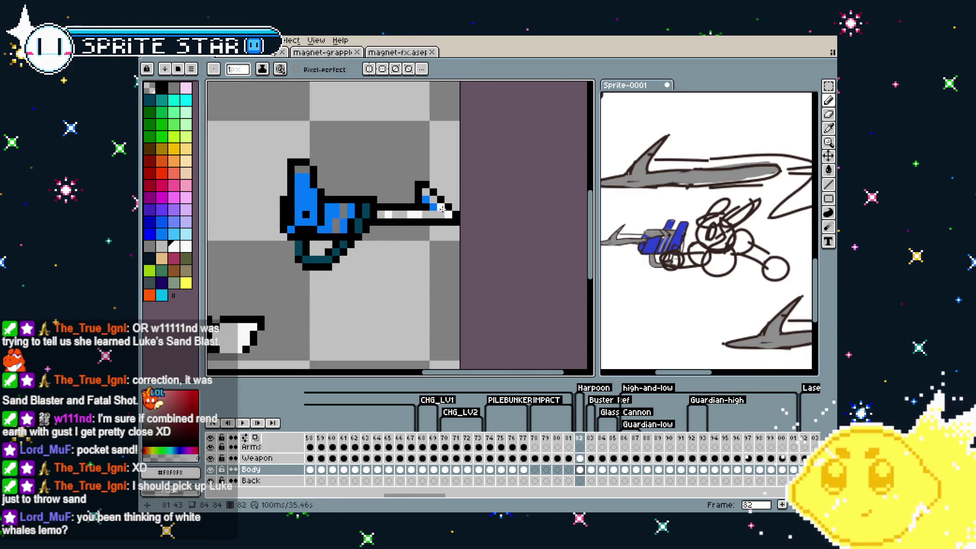
pyautogui.scroll(-3, 441, 208)
pyautogui.scroll(4, 385, 268)
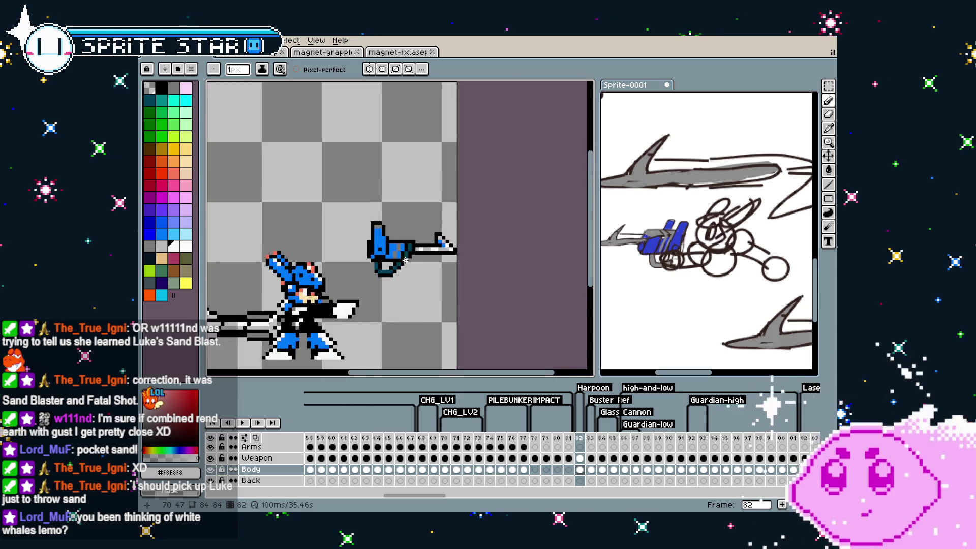
pyautogui.click(500, 215)
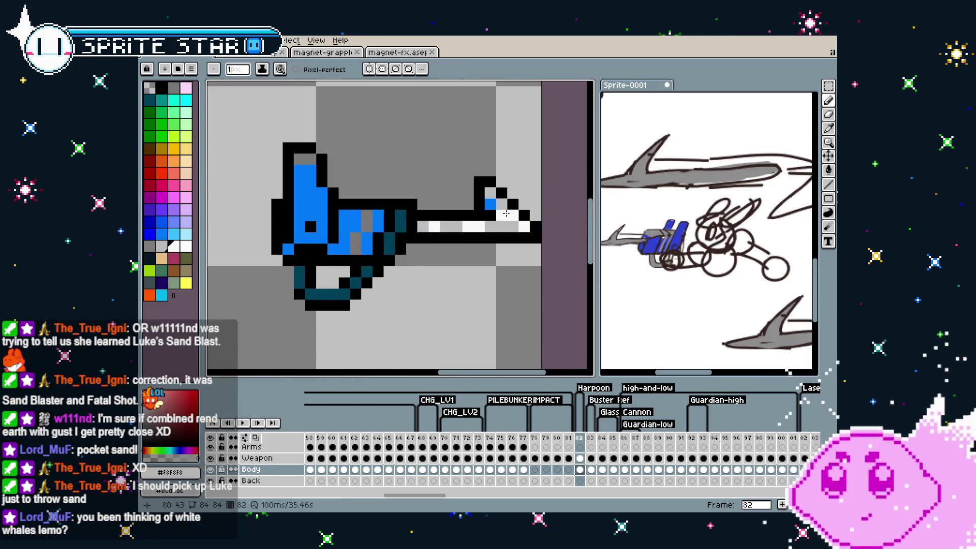
pyautogui.scroll(-4, 460, 261)
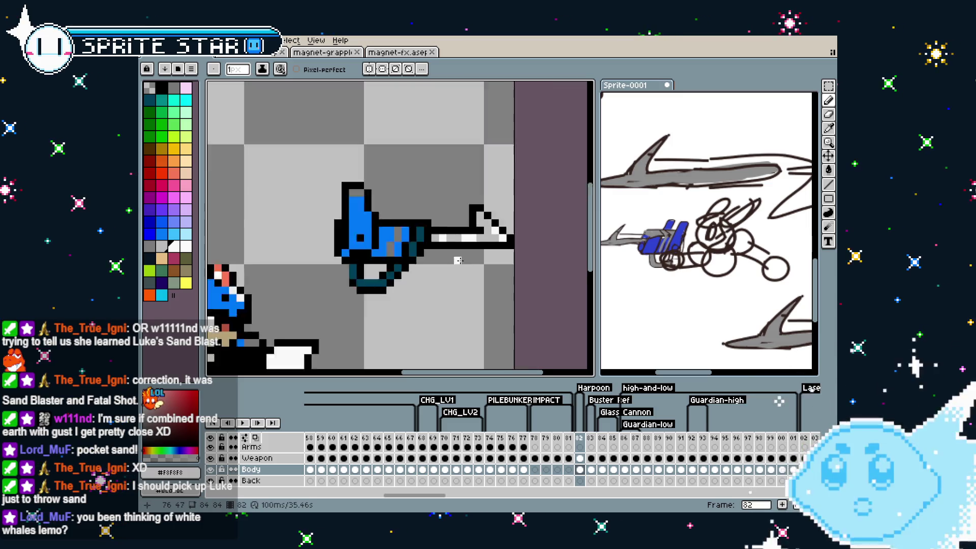
# Zoom out and pan the Sprite-0001 reference page to reveal the green sketches along its top.
pyautogui.scroll(-2, 639, 318)
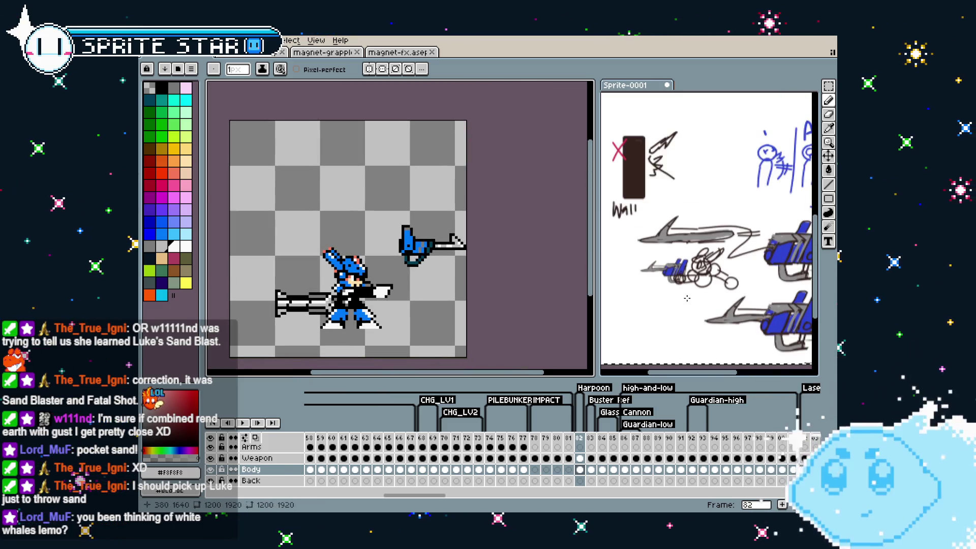
pyautogui.scroll(-2, 724, 285)
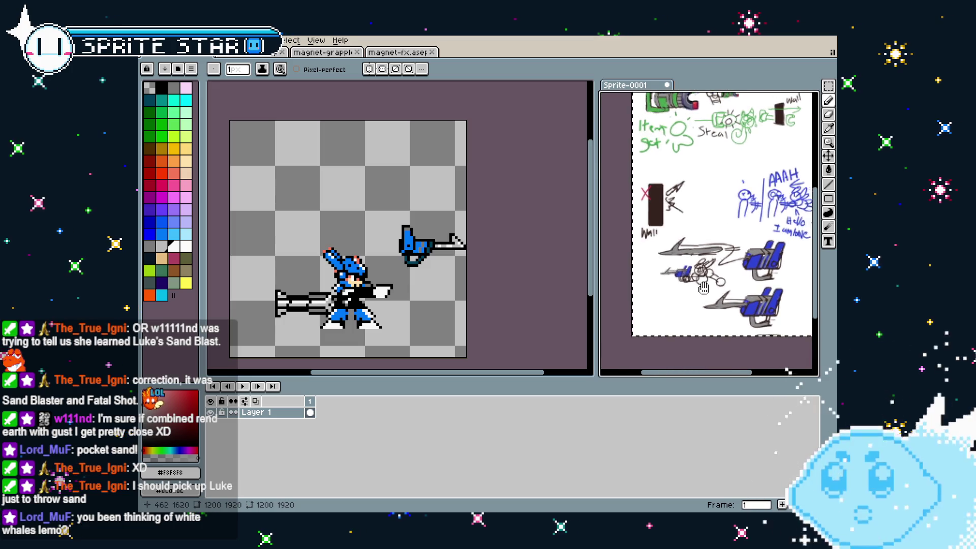
pyautogui.moveTo(724, 285); pyautogui.dragTo(681, 280)
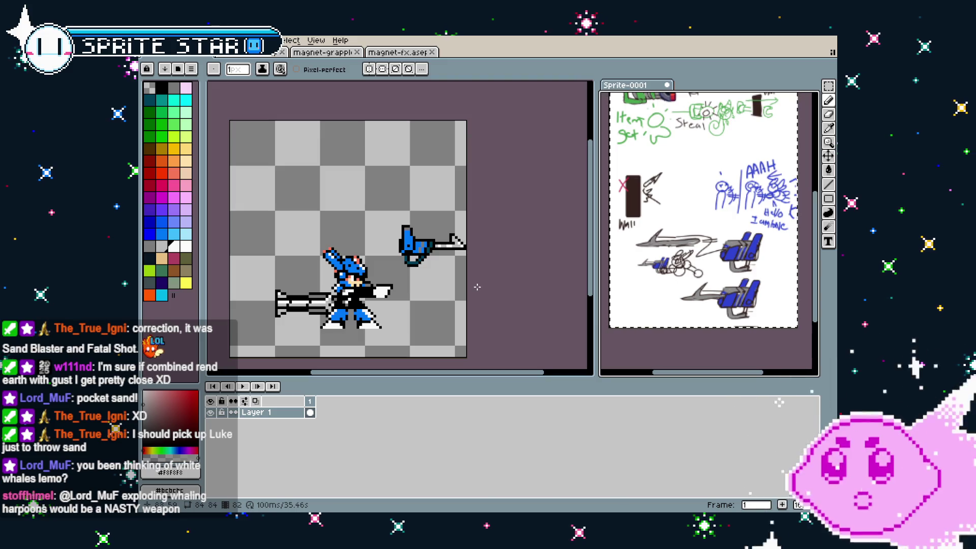
pyautogui.scroll(2, 439, 271)
# Bucket-fill the grey patch inside the launcher's top outline with the launcher's blue.
pyautogui.scroll(-1, 405, 283)
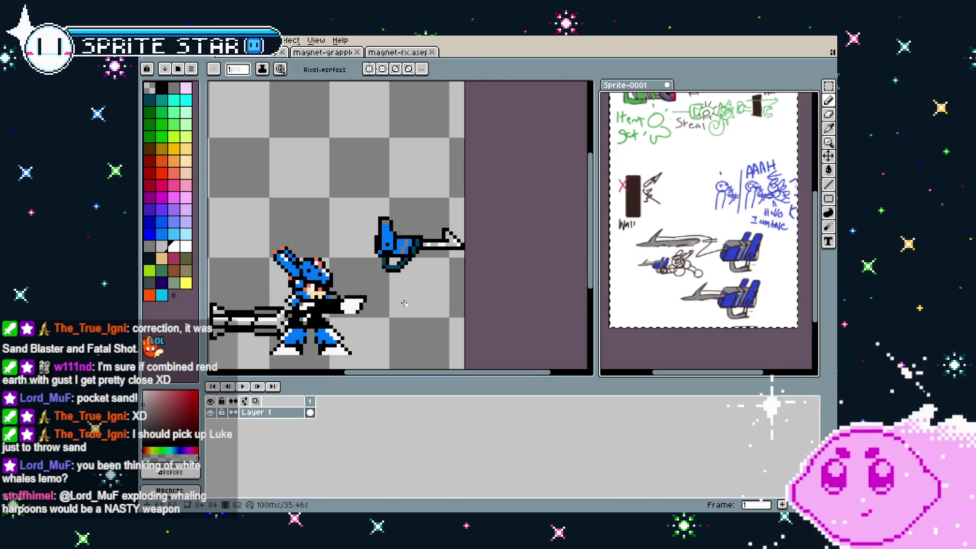
pyautogui.scroll(2, 388, 231)
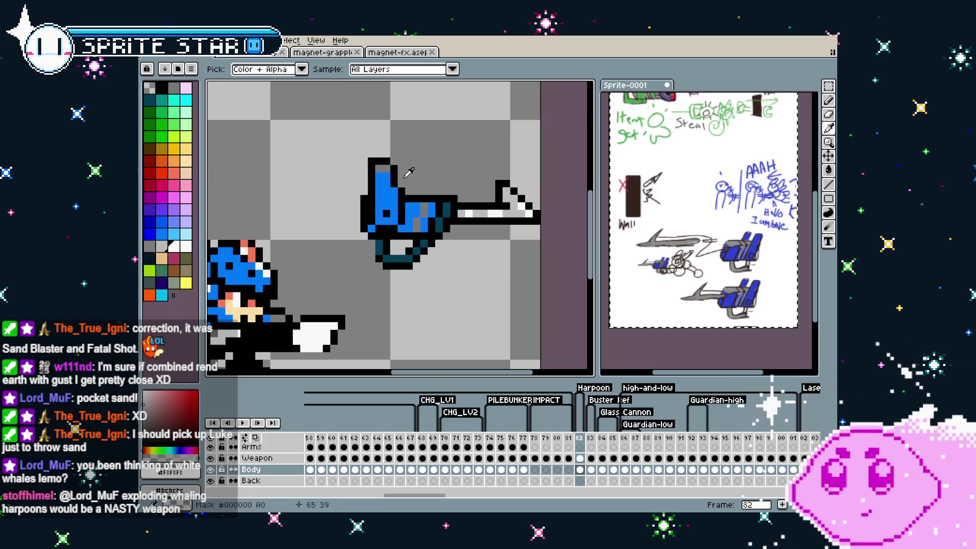
pyautogui.keyDown('alt'); pyautogui.click(401, 162); pyautogui.keyUp('alt')
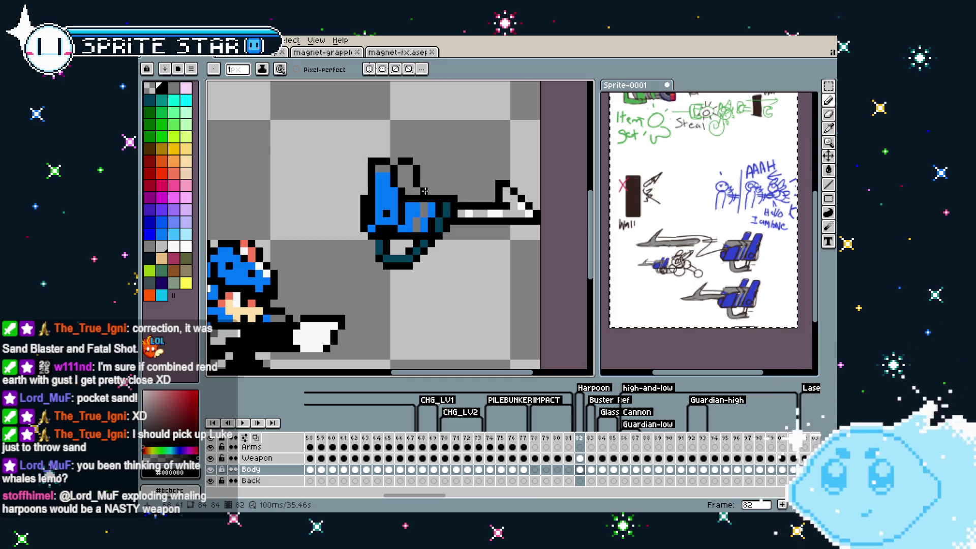
pyautogui.keyDown('alt'); pyautogui.click(399, 185); pyautogui.keyUp('alt')
pyautogui.press('g')
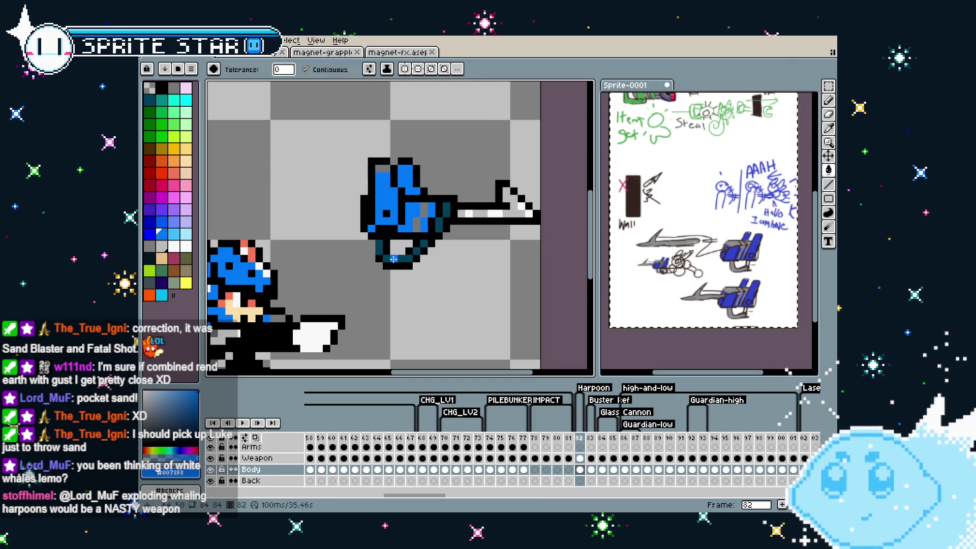
pyautogui.scroll(2, 408, 195)
pyautogui.keyDown('alt'); pyautogui.click(409, 208); pyautogui.keyUp('alt')
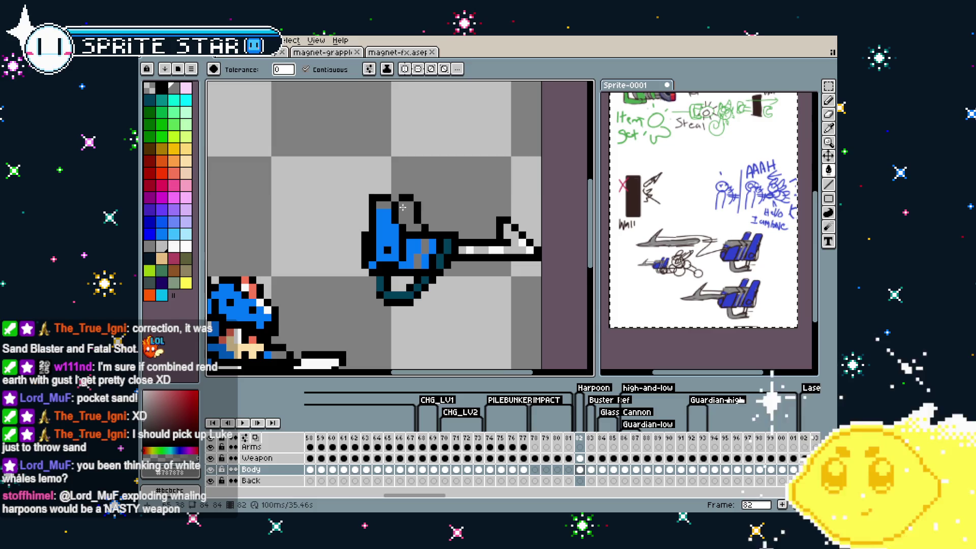
pyautogui.click(410, 207)
pyautogui.press('b')
pyautogui.scroll(-5, 412, 192)
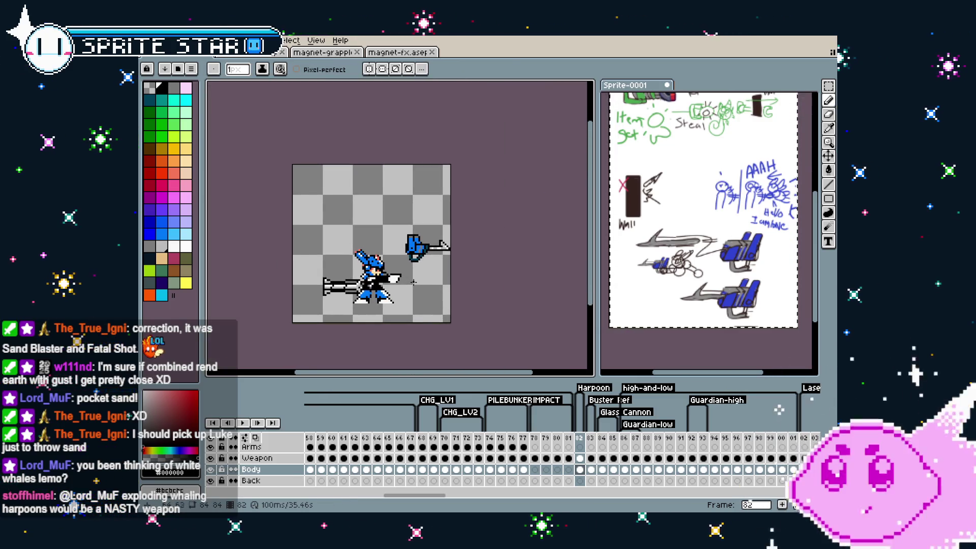
pyautogui.scroll(2, 412, 245)
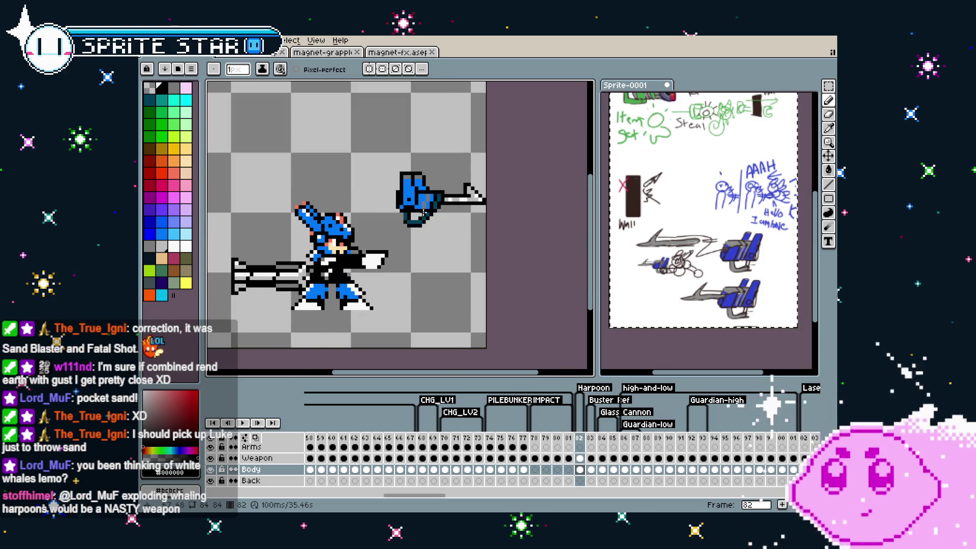
# Move the launcher from the Body layer to the Weapon layer's frame 82, placed in the hands.
pyautogui.press('m')
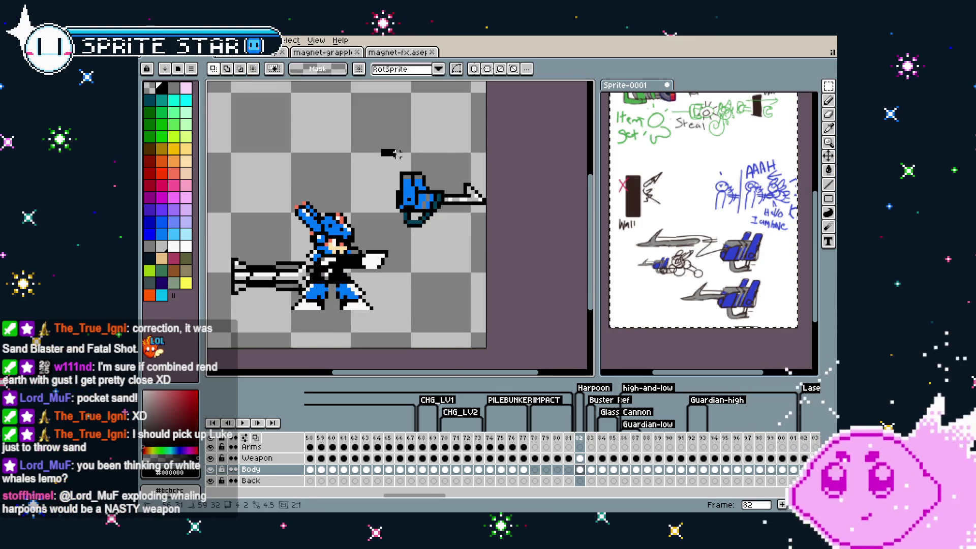
pyautogui.moveTo(379, 148)
pyautogui.mouseDown()
pyautogui.moveTo(488, 243)
pyautogui.moveTo(439, 267)
pyautogui.mouseUp()
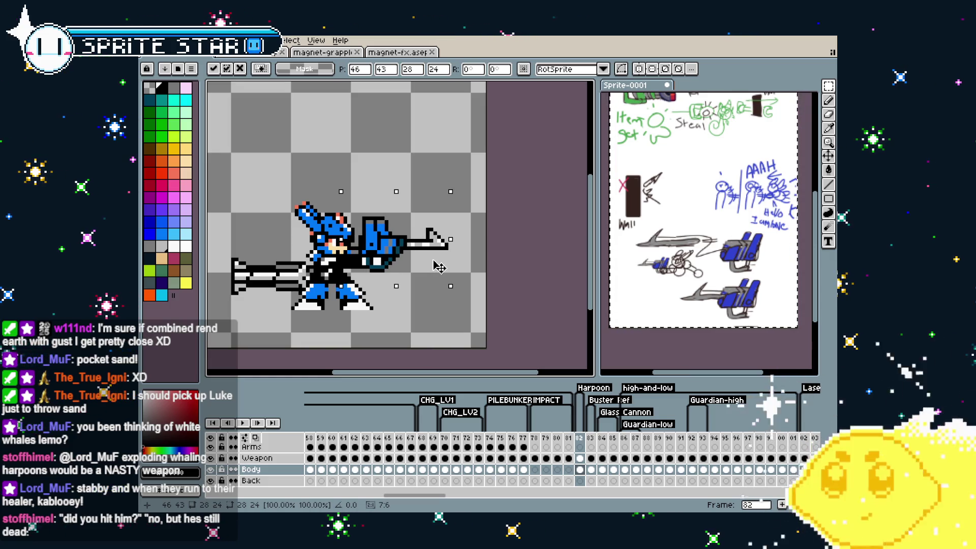
pyautogui.moveTo(440, 266); pyautogui.dragTo(451, 190)
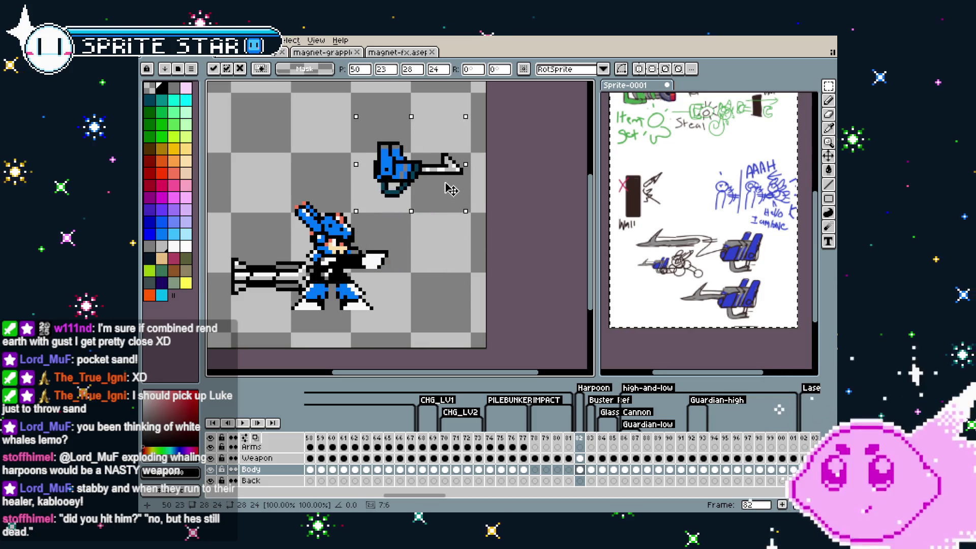
pyautogui.press('Escape')
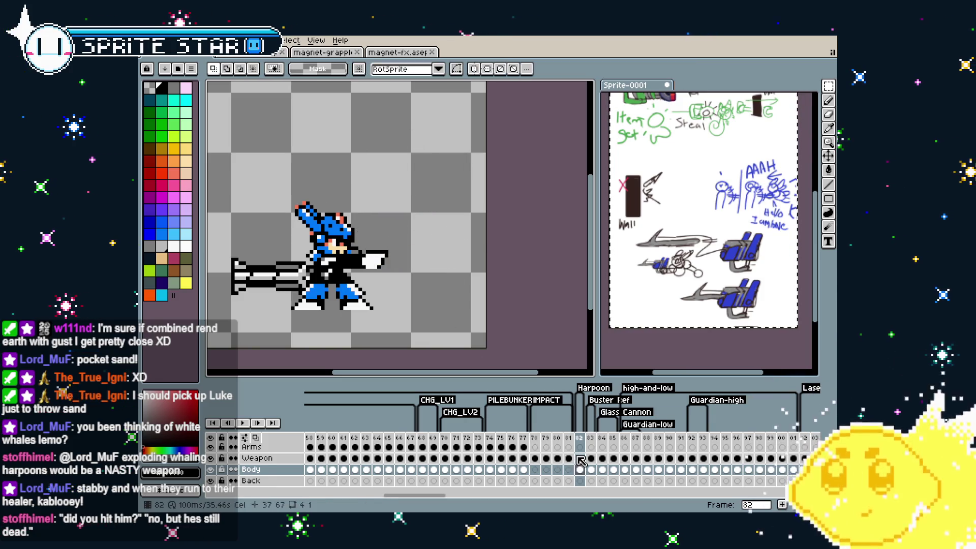
pyautogui.click(580, 459)
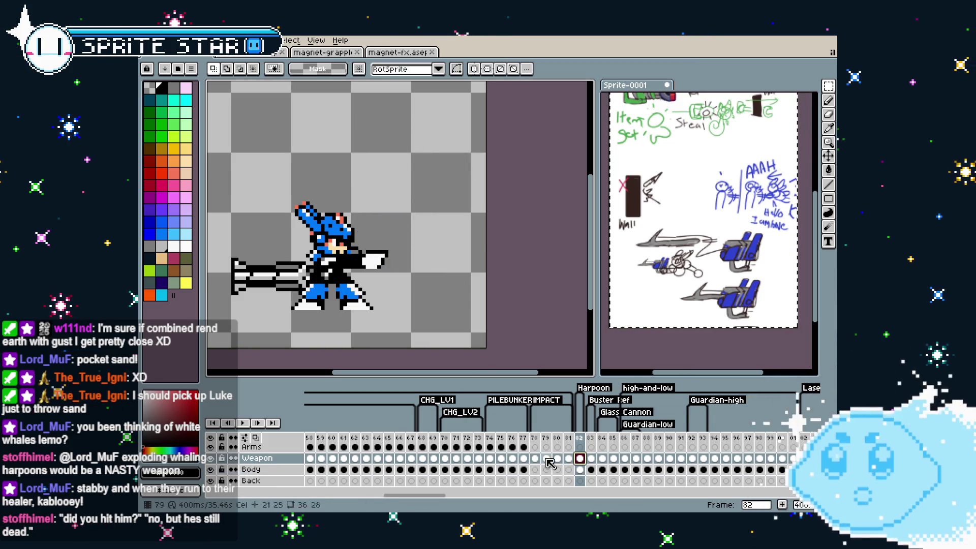
pyautogui.click(213, 459)
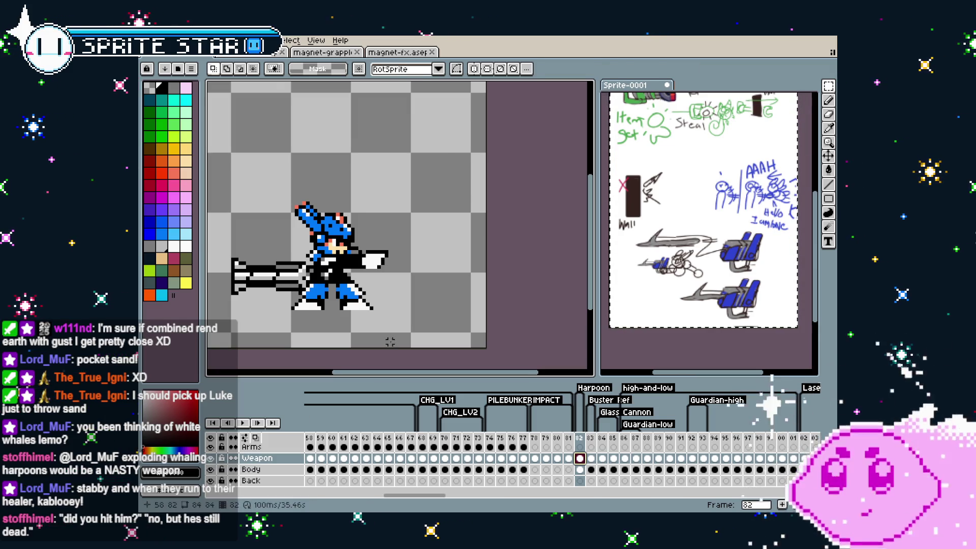
pyautogui.hotkey('ctrl', 'v')
pyautogui.moveTo(409, 162)
pyautogui.mouseDown()
pyautogui.moveTo(420, 226)
pyautogui.moveTo(396, 245)
pyautogui.mouseUp()
pyautogui.click(428, 315)
# Lighten the top harpoon hook pixel and add a pixel to the harpoon shaft.
pyautogui.scroll(-3, 428, 316)
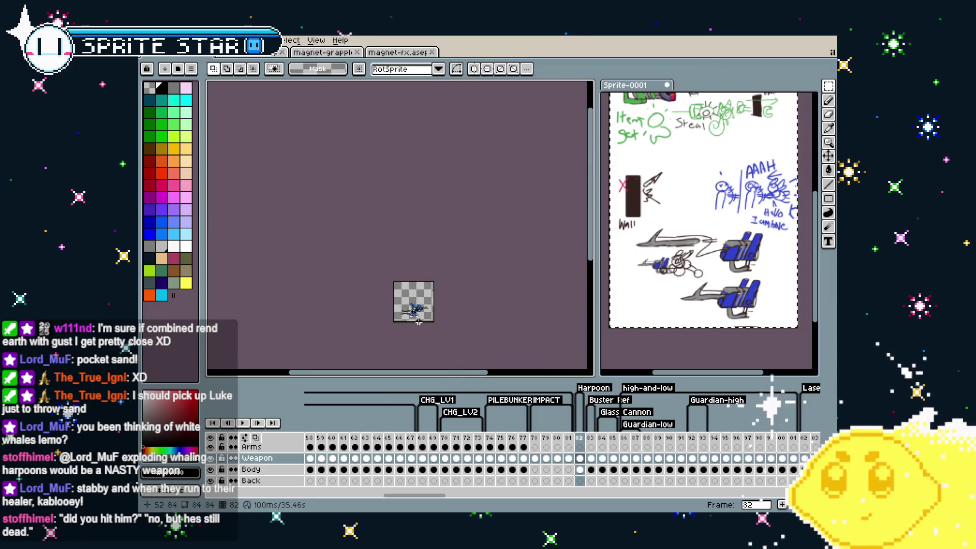
pyautogui.scroll(4, 417, 336)
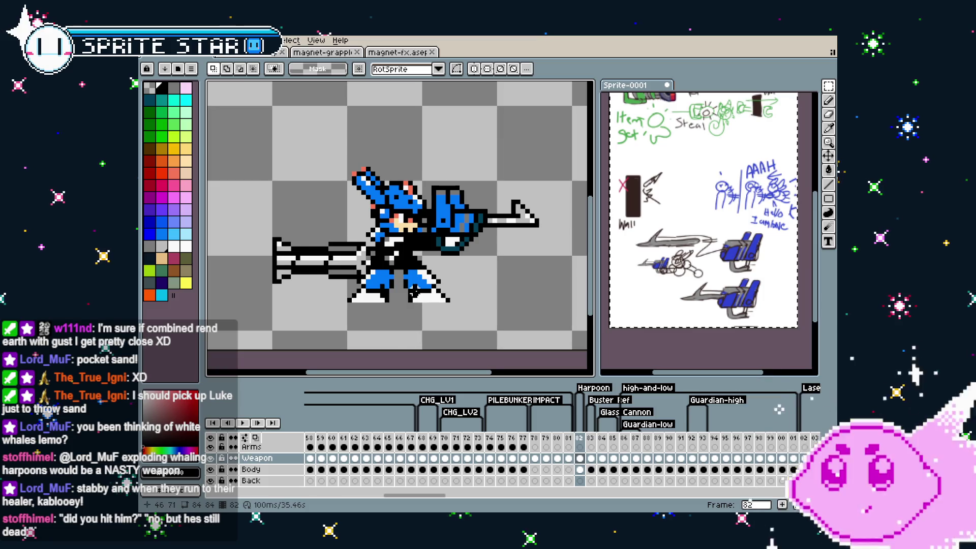
pyautogui.scroll(1, 457, 230)
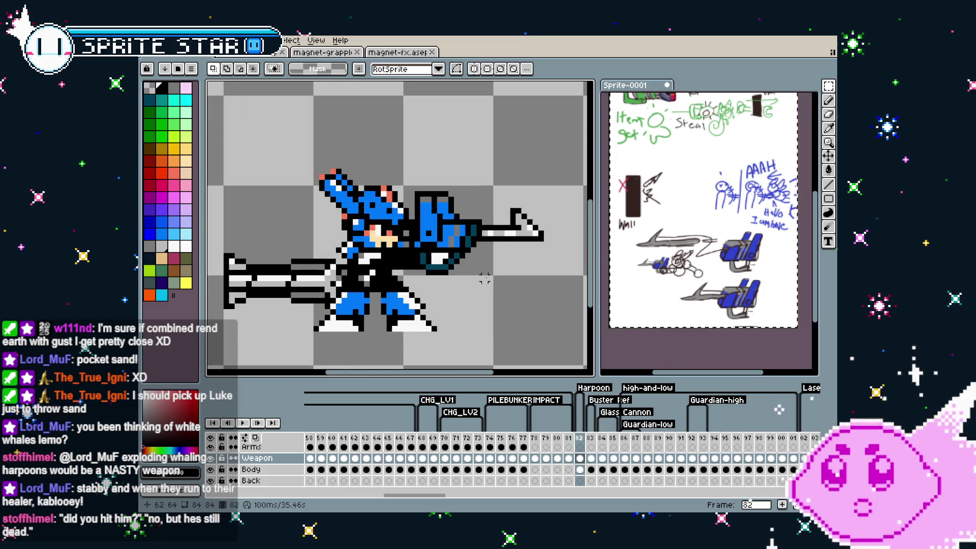
pyautogui.press('i')
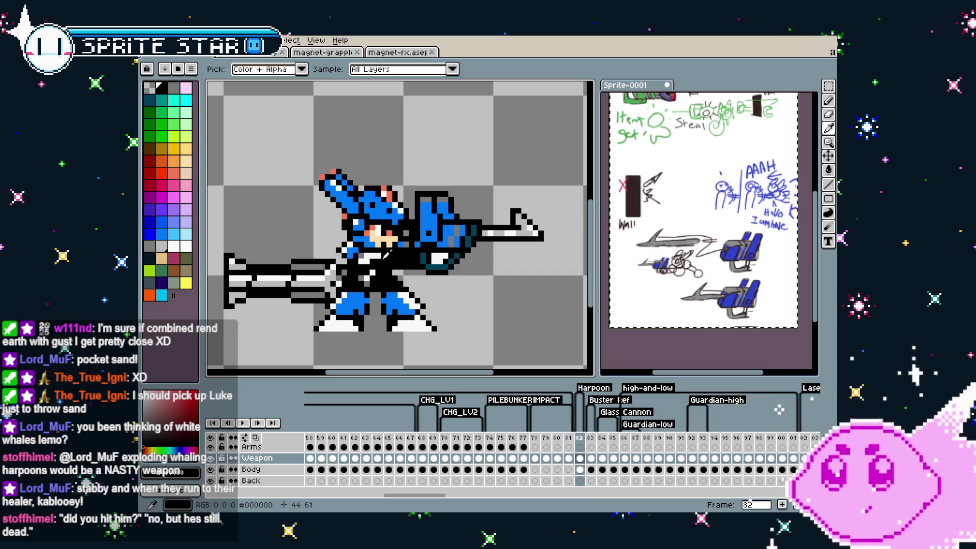
pyautogui.press('b')
pyautogui.scroll(1, 440, 241)
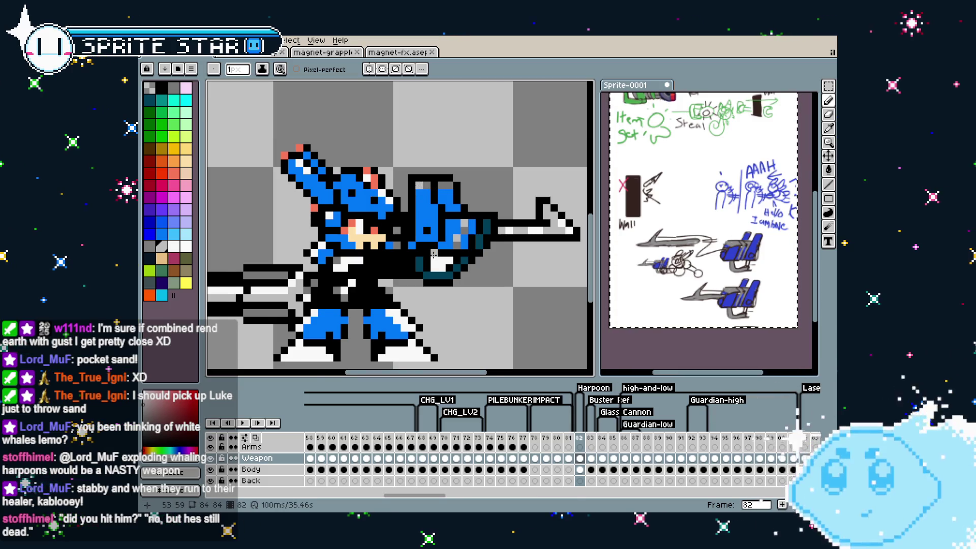
pyautogui.scroll(-3, 433, 254)
pyautogui.scroll(3, 425, 257)
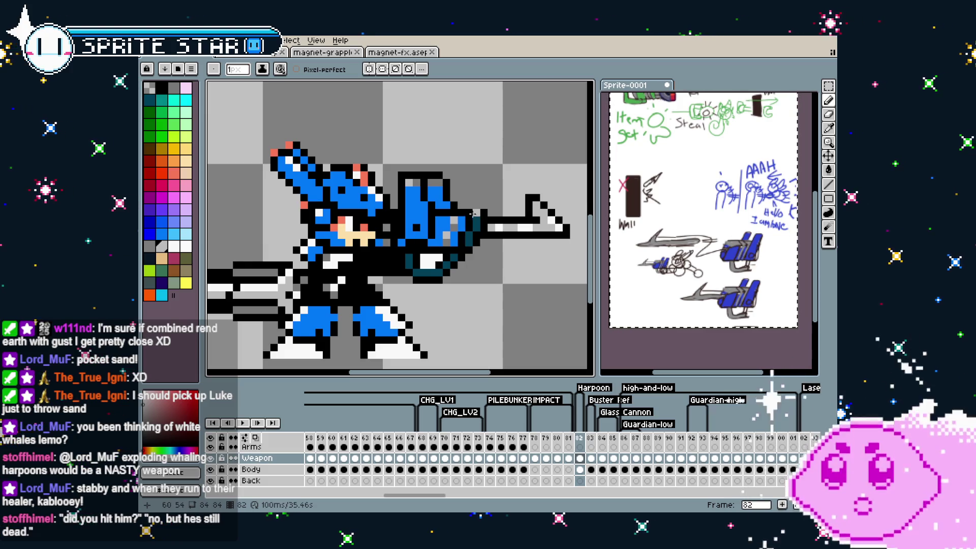
pyautogui.scroll(-1, 473, 215)
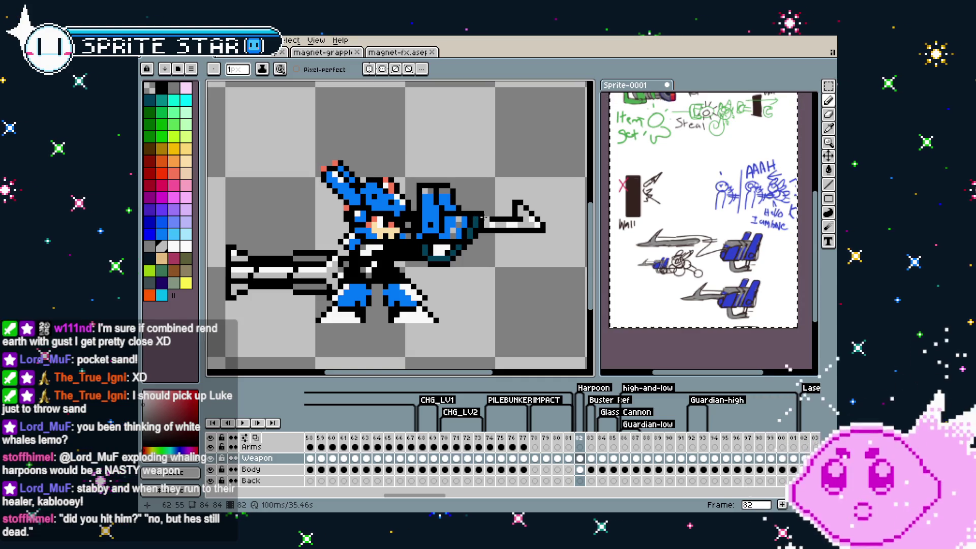
pyautogui.scroll(1, 485, 219)
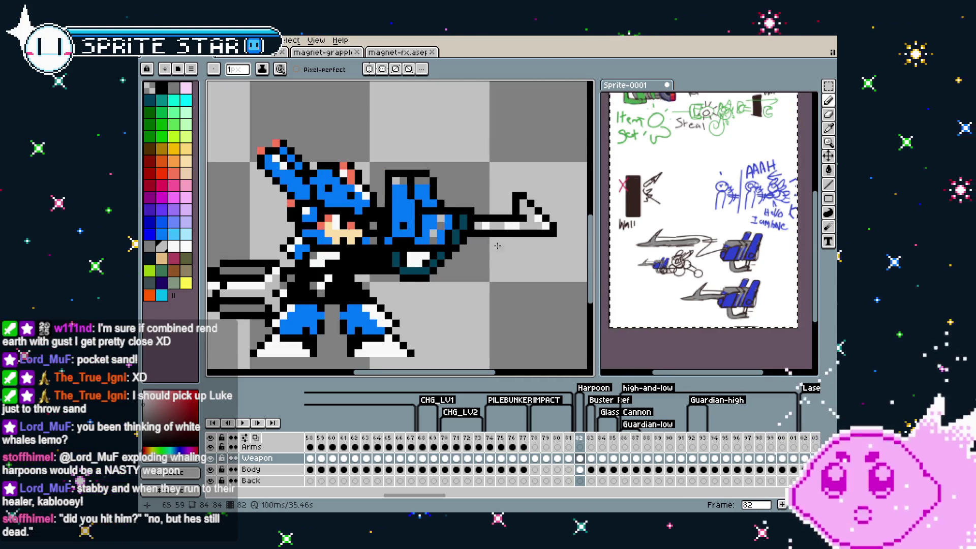
pyautogui.keyDown('alt'); pyautogui.click(528, 208); pyautogui.keyUp('alt')
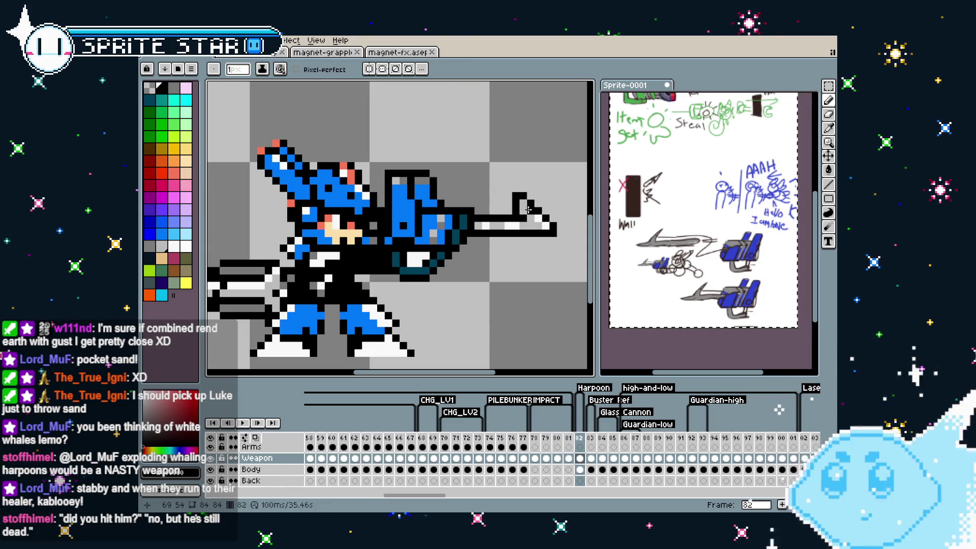
pyautogui.keyDown('alt'); pyautogui.click(524, 205); pyautogui.keyUp('alt')
pyautogui.click(523, 196)
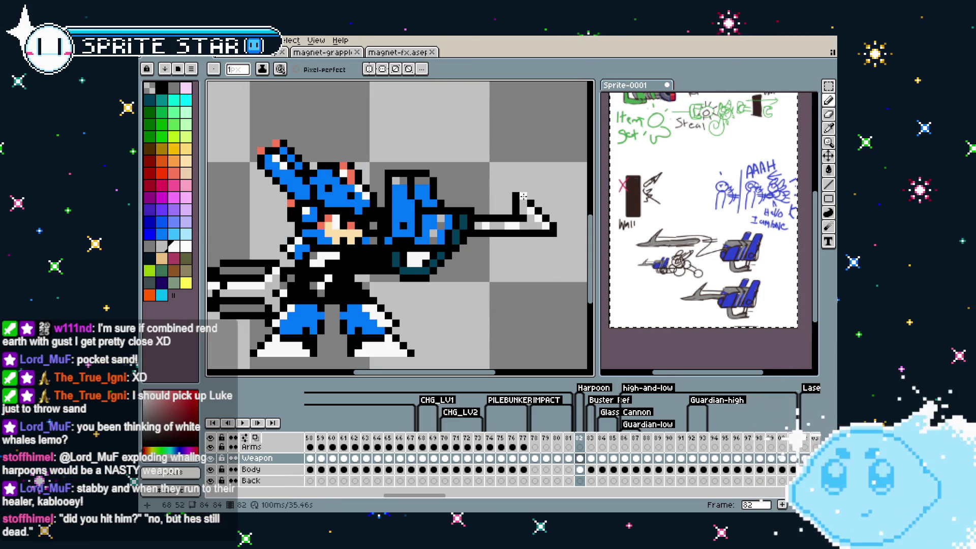
pyautogui.click(519, 225)
pyautogui.scroll(-3, 520, 225)
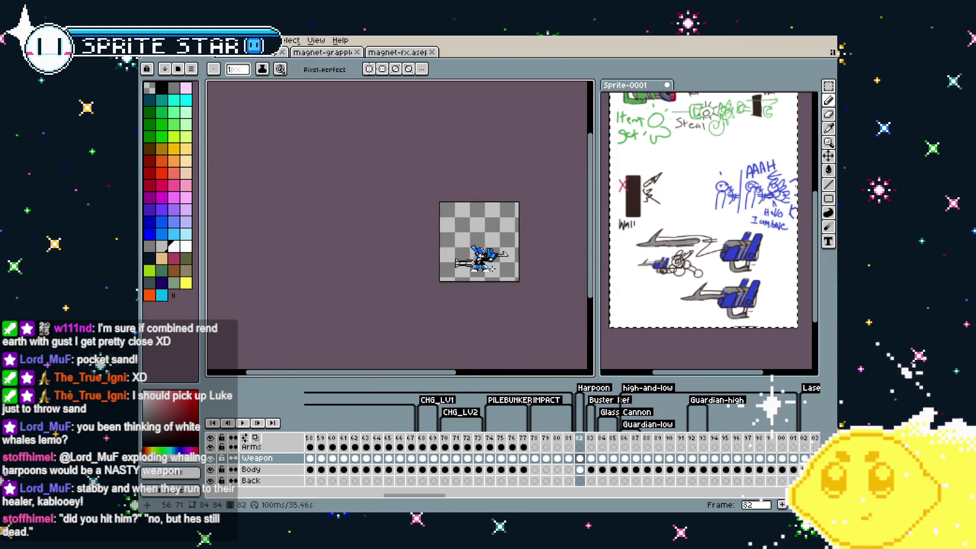
pyautogui.scroll(2, 510, 269)
# Centre the character and zoom in and out to inspect the harpoon and launcher.
pyautogui.moveTo(510, 268); pyautogui.dragTo(483, 255)
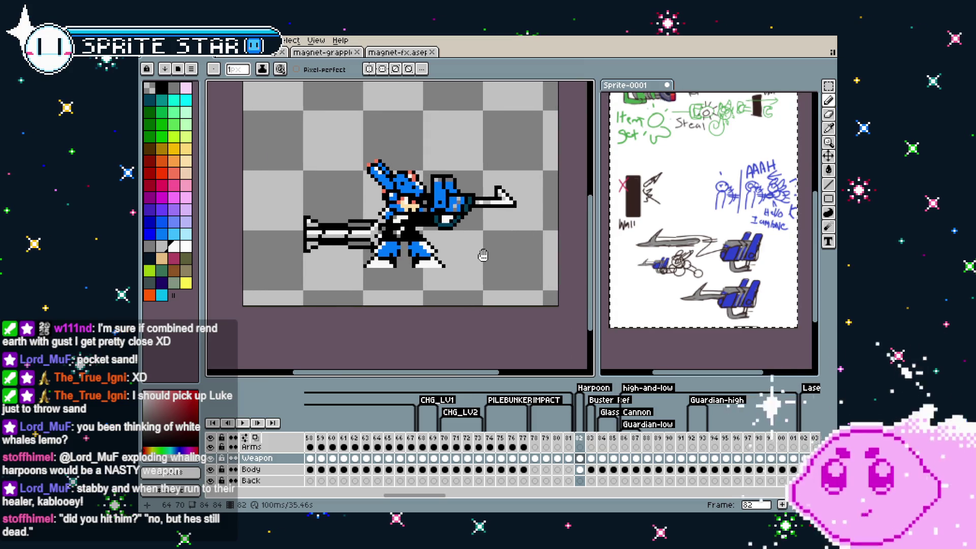
pyautogui.scroll(2, 447, 222)
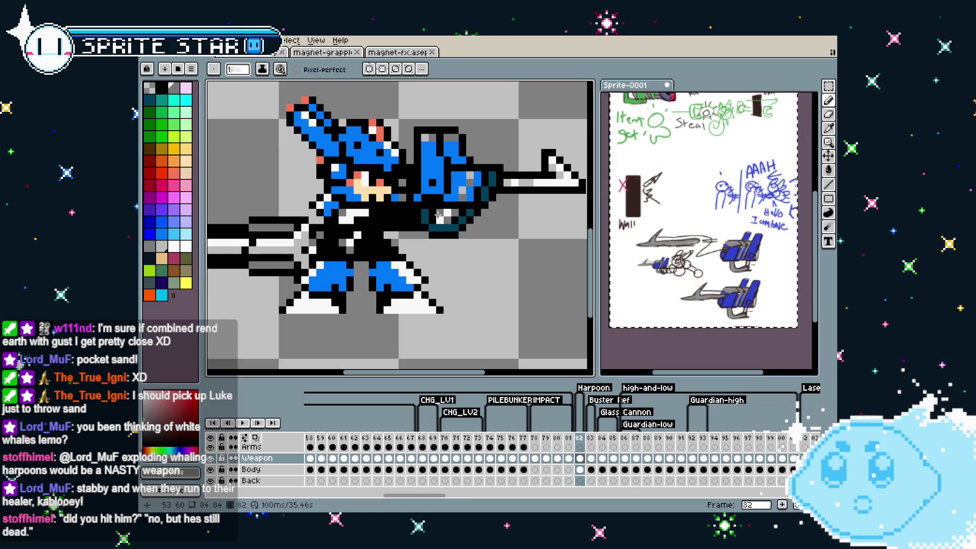
pyautogui.scroll(-3, 425, 249)
pyautogui.scroll(1, 425, 249)
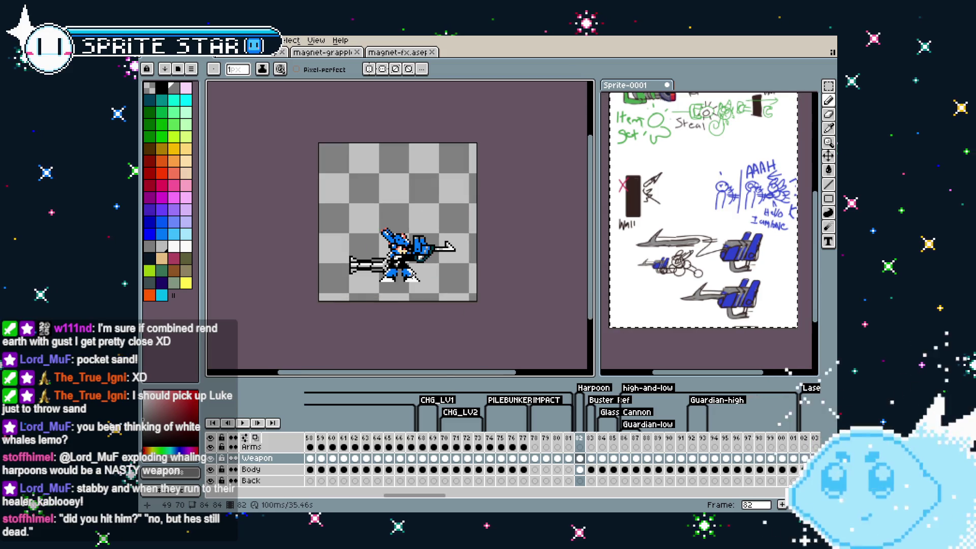
pyautogui.scroll(2, 359, 276)
pyautogui.scroll(-1, 359, 277)
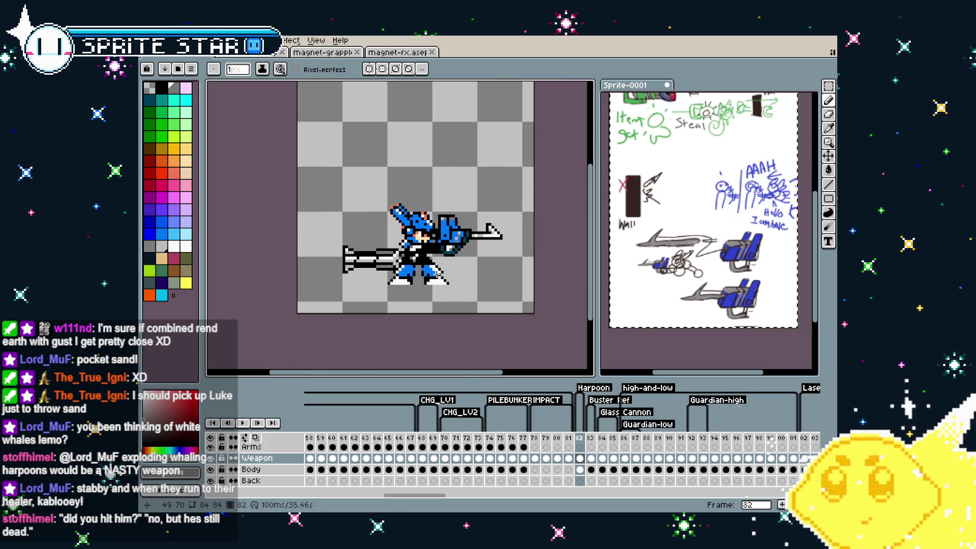
pyautogui.scroll(3, 468, 245)
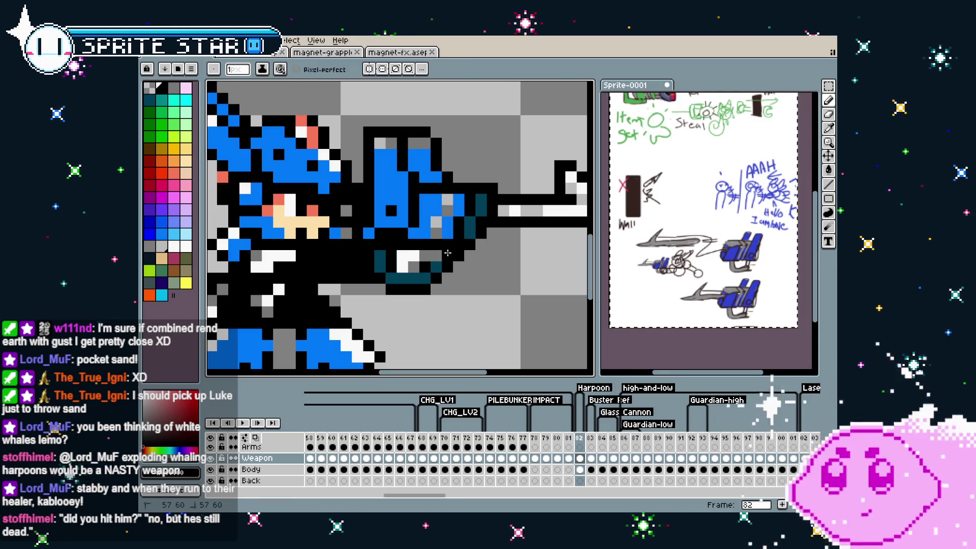
pyautogui.scroll(-3, 420, 260)
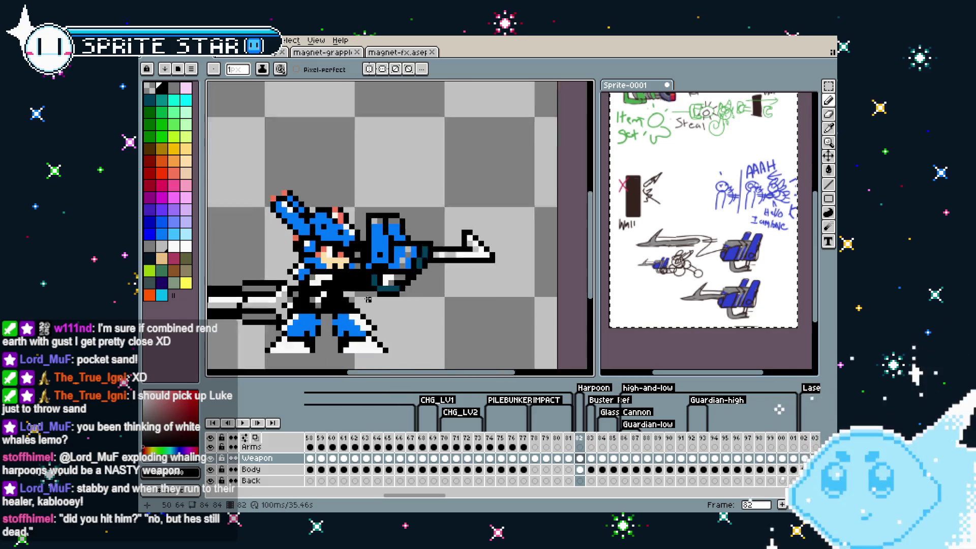
pyautogui.press('v')
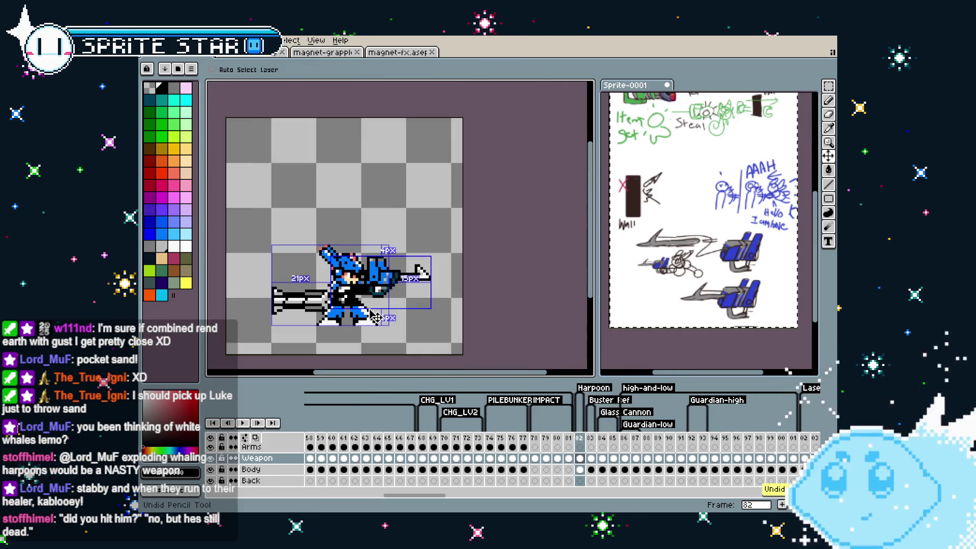
pyautogui.press('b')
# Reframe the view over the whole character to review the finished frame 82 sprite.
pyautogui.moveTo(356, 254); pyautogui.dragTo(427, 196)
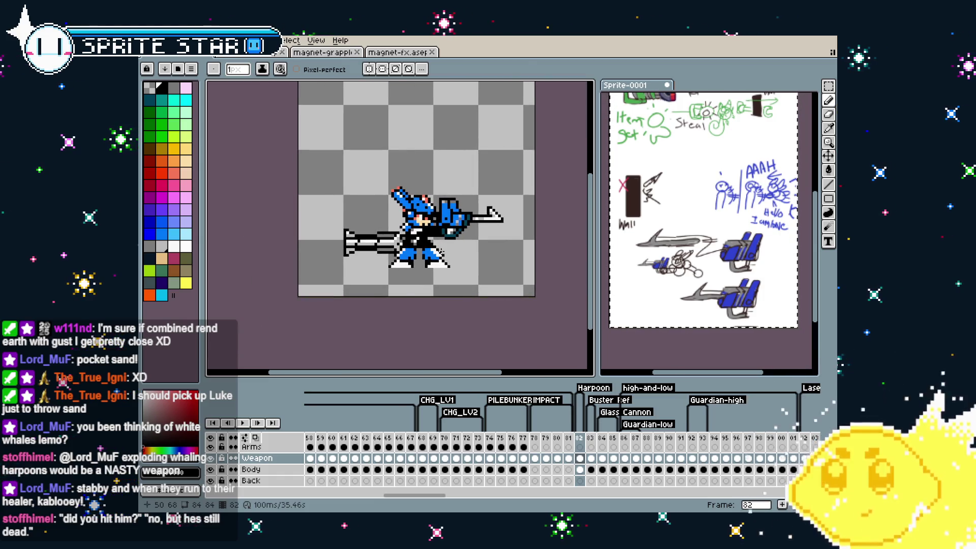
pyautogui.scroll(-1, 443, 251)
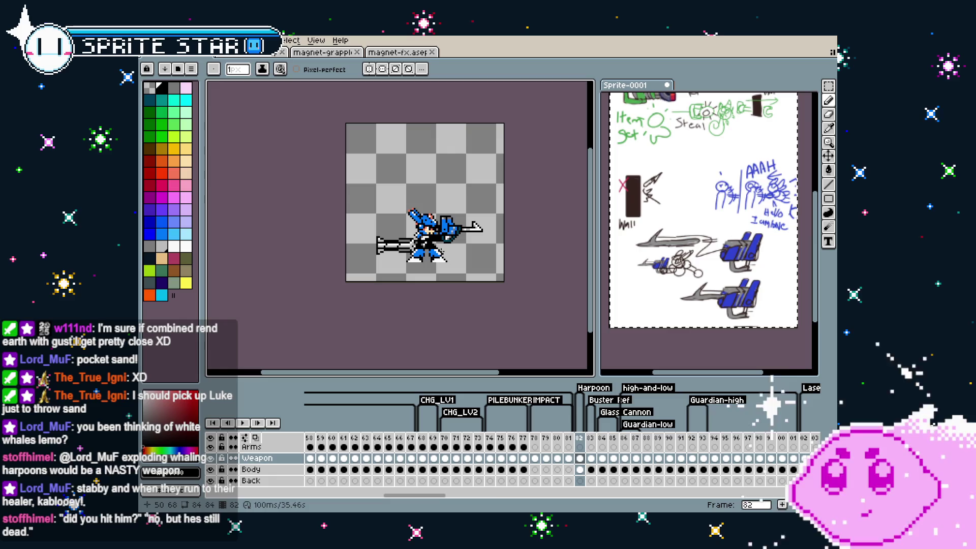
pyautogui.scroll(1, 455, 268)
pyautogui.scroll(2, 455, 256)
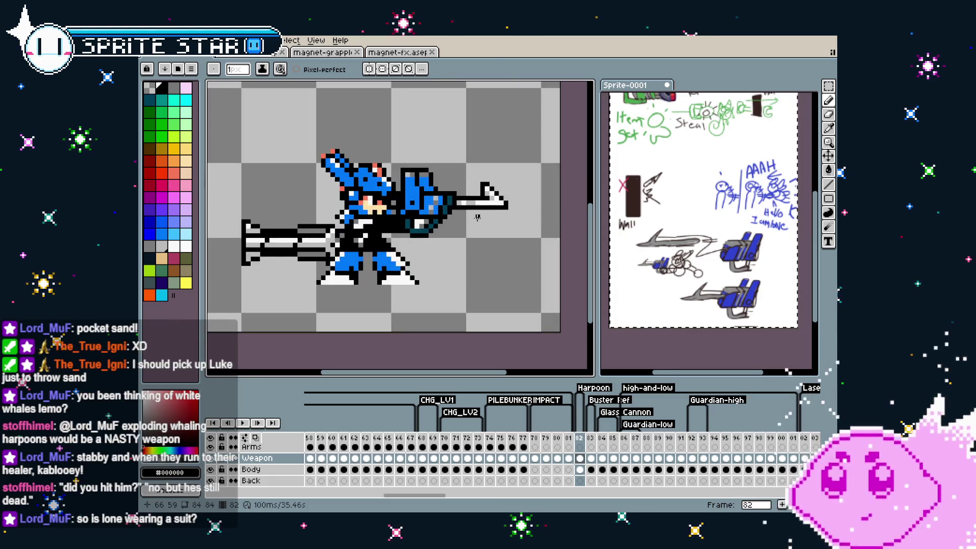
pyautogui.scroll(-1, 455, 242)
pyautogui.moveTo(456, 240); pyautogui.dragTo(447, 269)
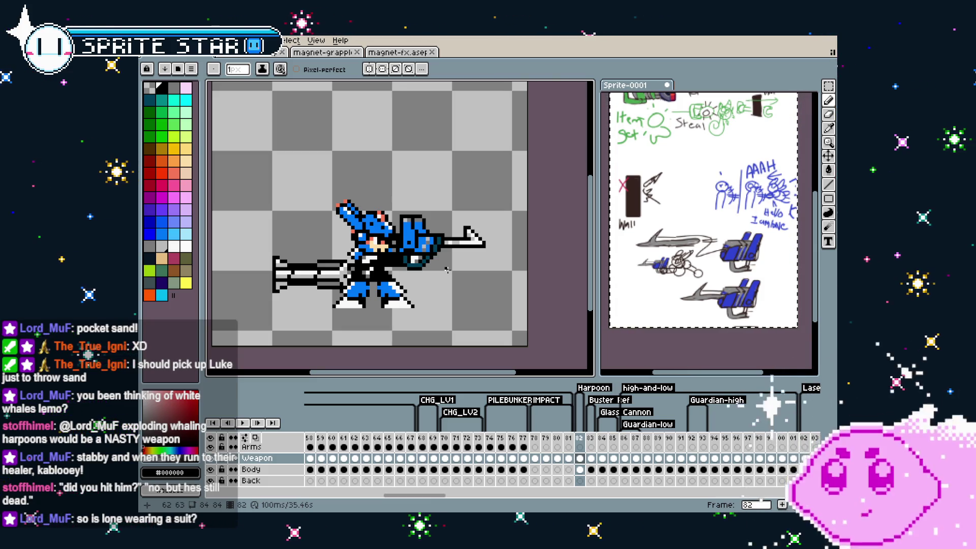
pyautogui.moveTo(447, 270); pyautogui.dragTo(470, 261)
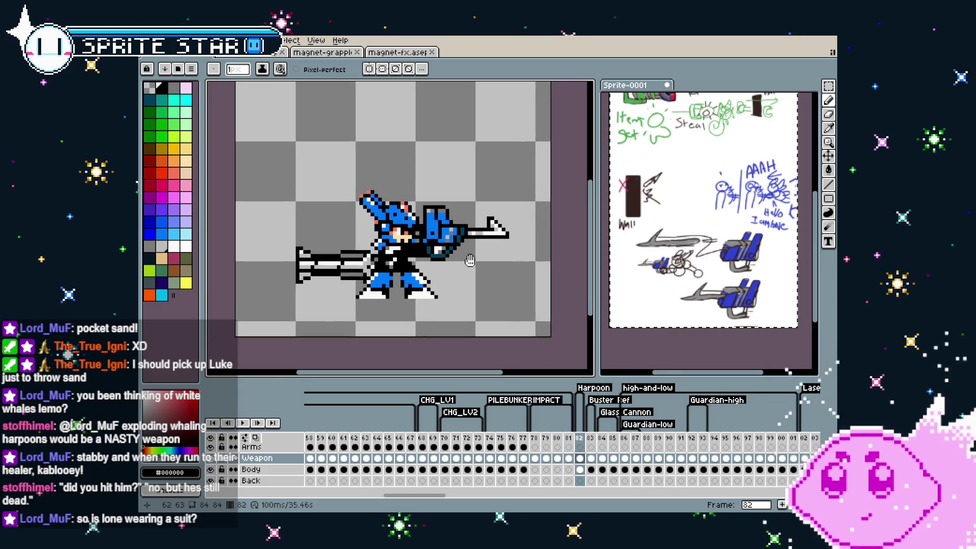
pyautogui.scroll(1, 470, 261)
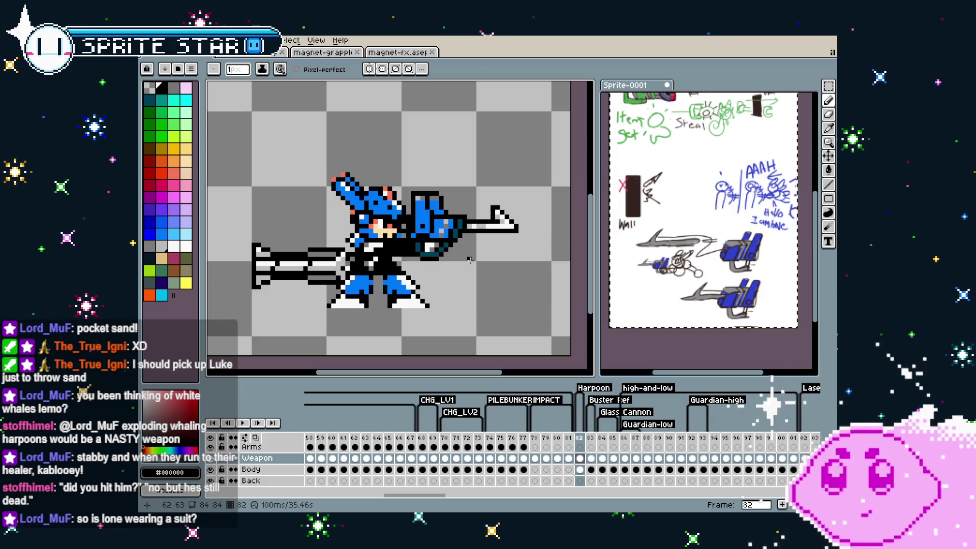
pyautogui.scroll(-1, 470, 260)
pyautogui.scroll(1, 414, 295)
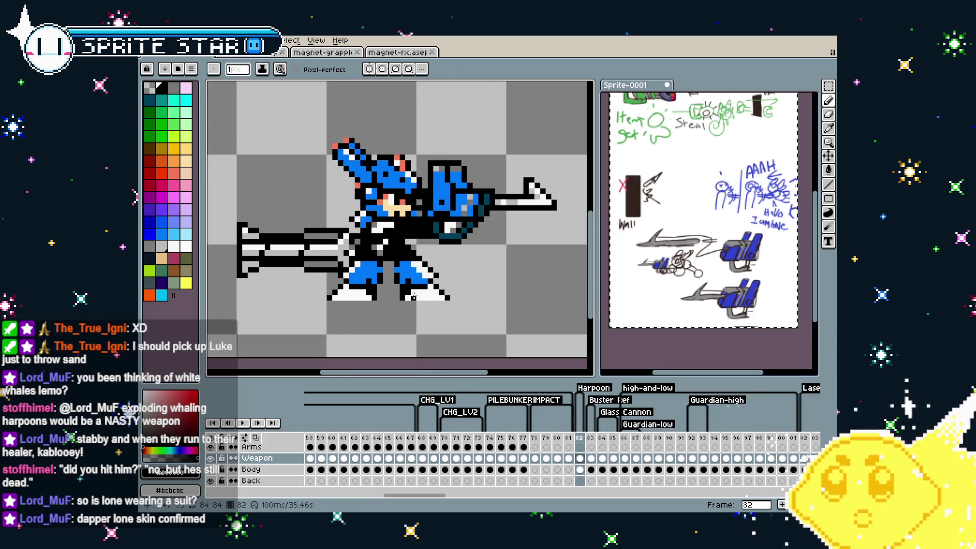
pyautogui.scroll(4, 357, 234)
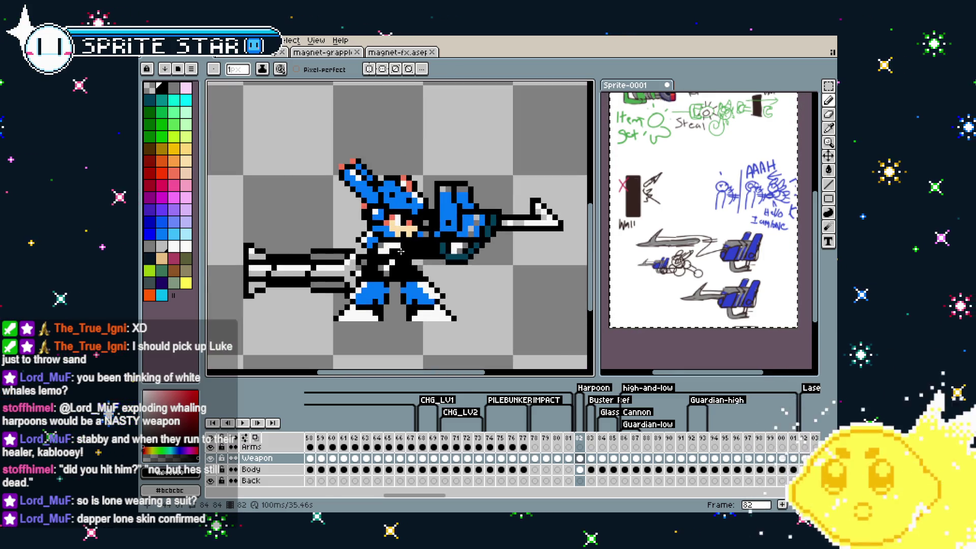
pyautogui.press('i')
pyautogui.press('b')
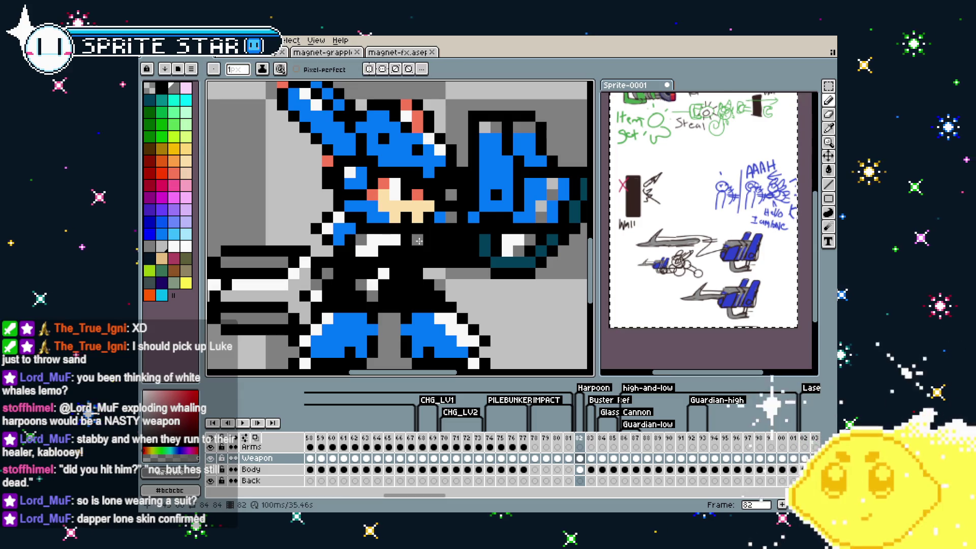
pyautogui.scroll(-2, 396, 338)
pyautogui.moveTo(392, 325); pyautogui.dragTo(389, 278)
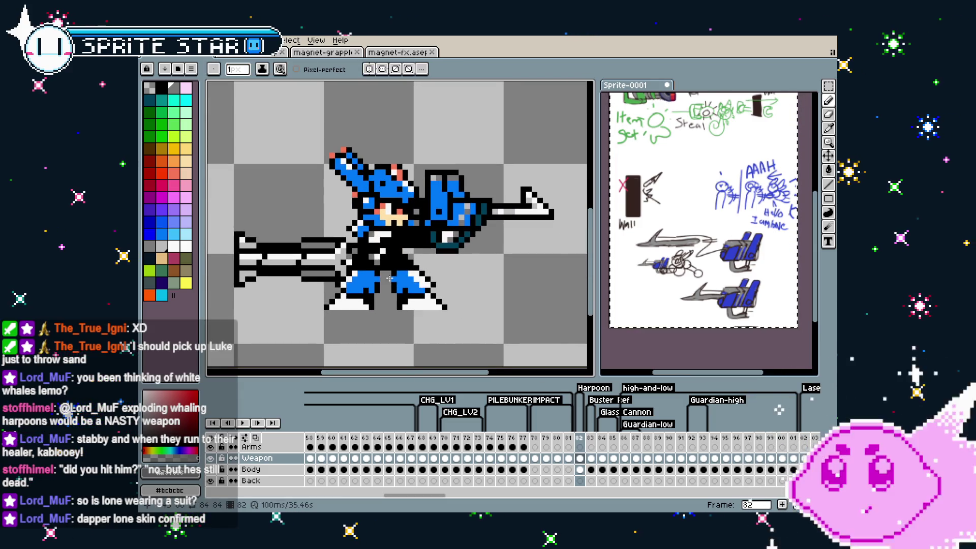
pyautogui.scroll(1, 390, 270)
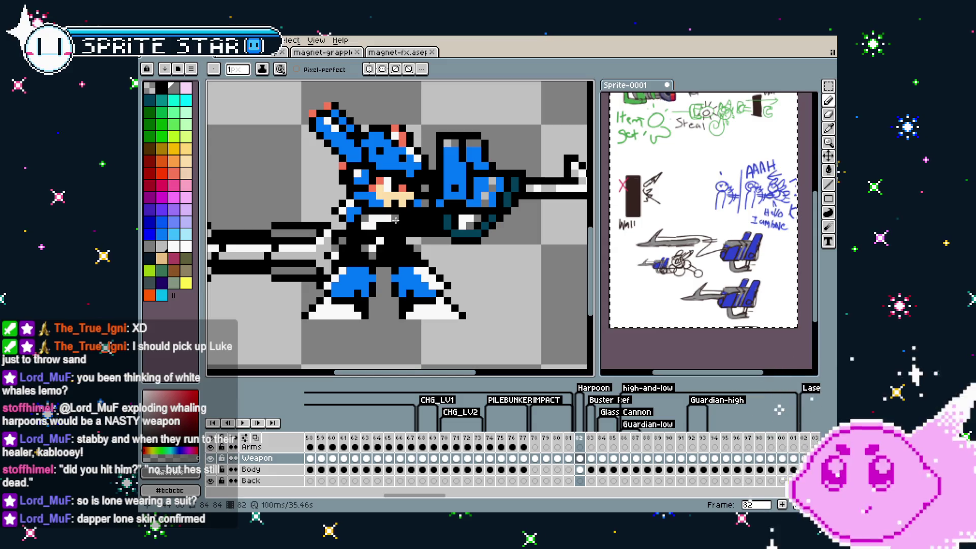
pyautogui.scroll(-2, 380, 225)
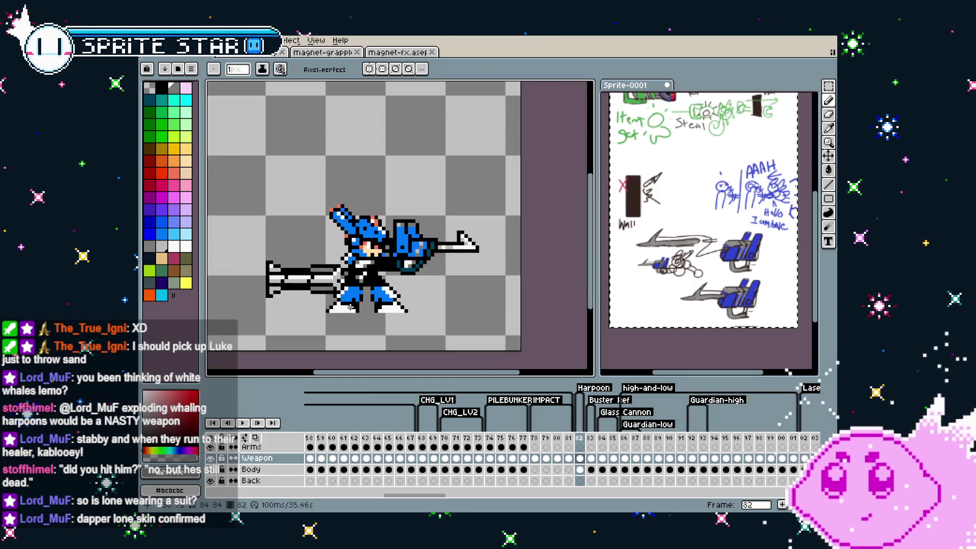
# Undo the last pixel edit and set the drawing colour to grey.
pyautogui.hotkey('ctrl', 'z')
pyautogui.scroll(3, 366, 285)
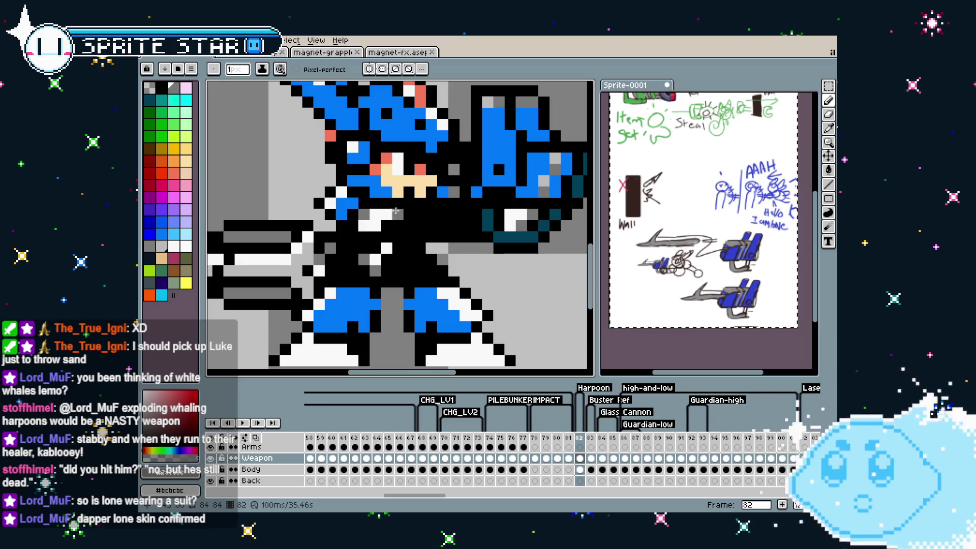
pyautogui.scroll(-3, 408, 282)
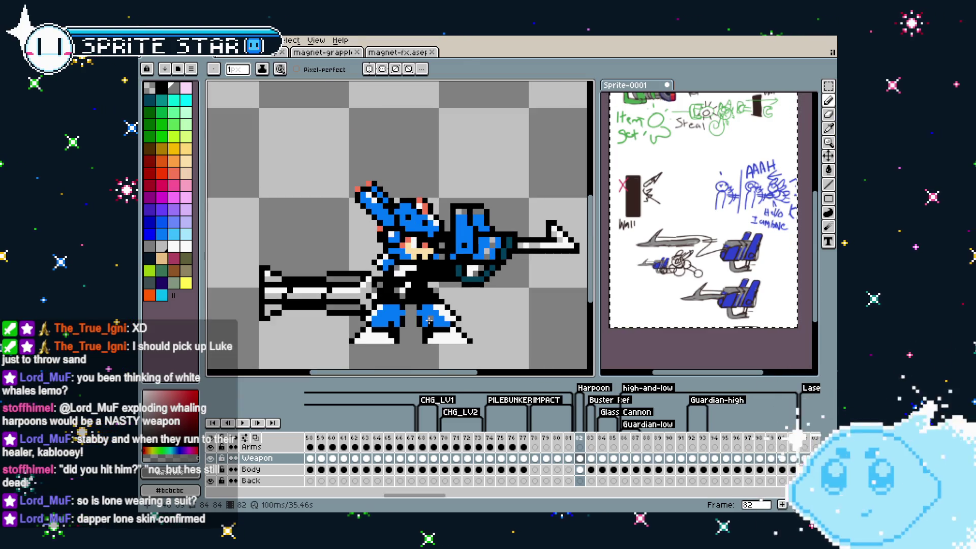
pyautogui.moveTo(381, 306); pyautogui.dragTo(374, 304)
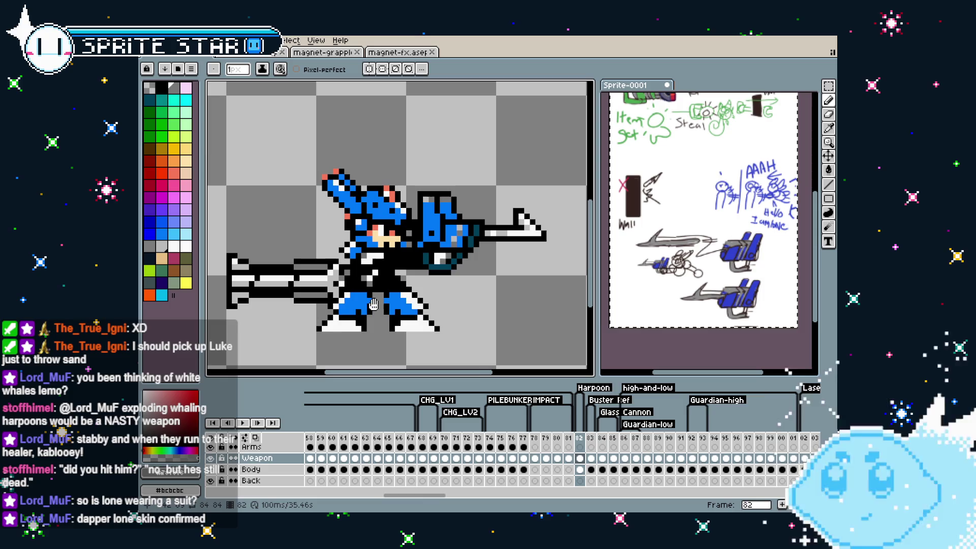
pyautogui.scroll(2, 437, 244)
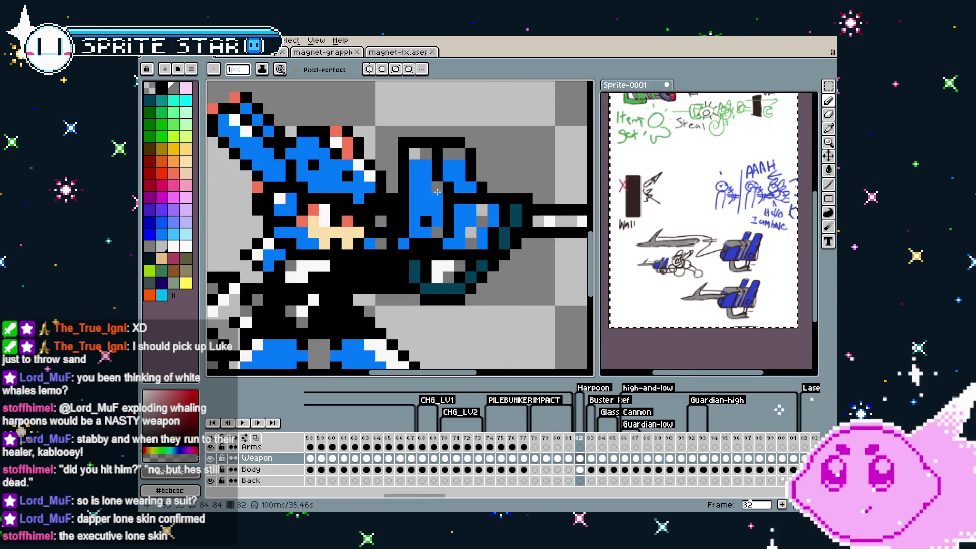
pyautogui.keyDown('alt'); pyautogui.click(415, 153); pyautogui.keyUp('alt')
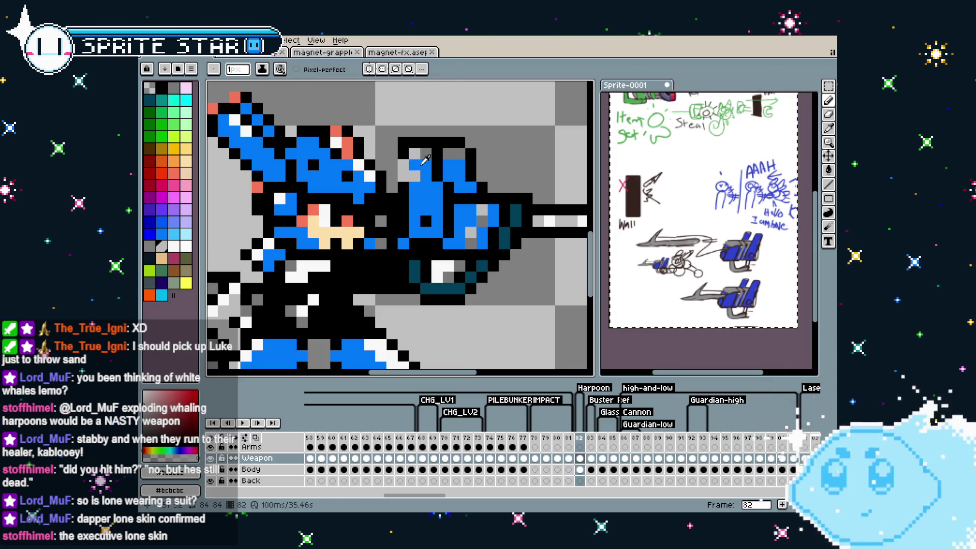
# Recentre the sprite in view and pick the dark navy colour.
pyautogui.scroll(-2, 425, 160)
pyautogui.scroll(-2, 425, 160)
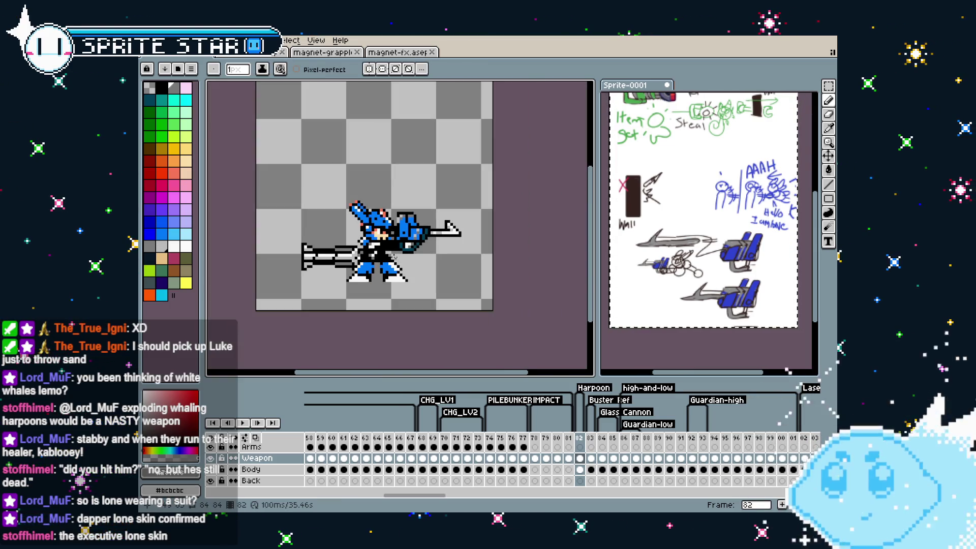
pyautogui.moveTo(391, 257)
pyautogui.mouseDown()
pyautogui.moveTo(371, 245)
pyautogui.moveTo(410, 223)
pyautogui.mouseUp()
pyautogui.scroll(1, 376, 243)
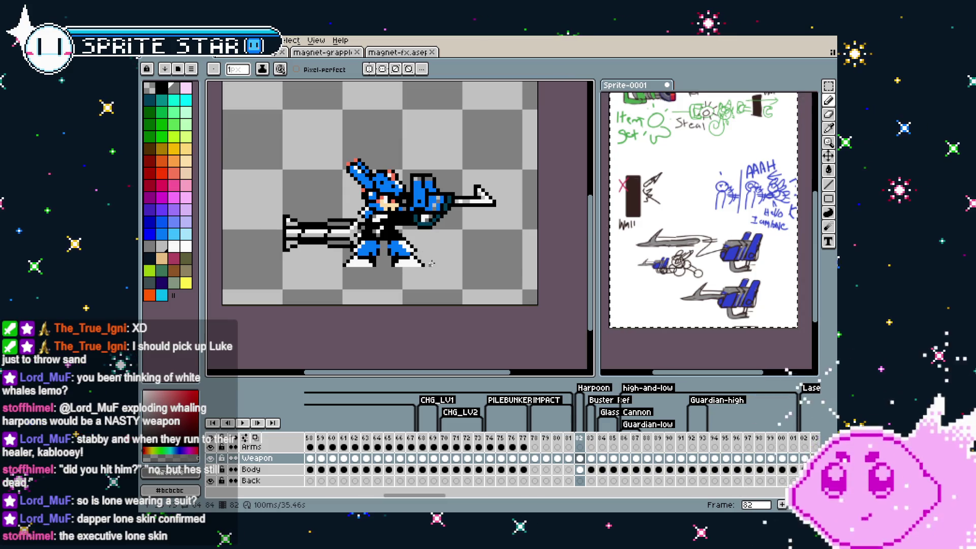
pyautogui.scroll(1, 420, 229)
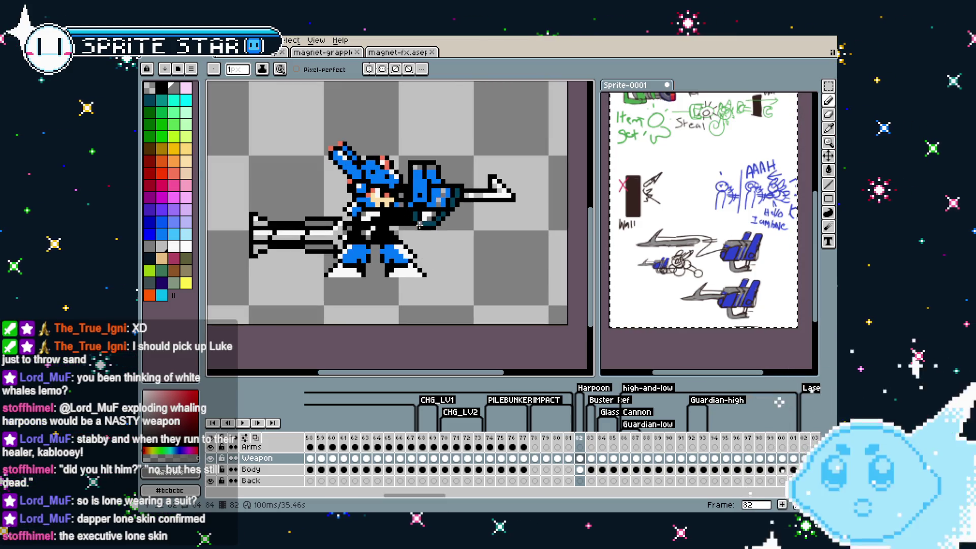
pyautogui.scroll(1, 420, 223)
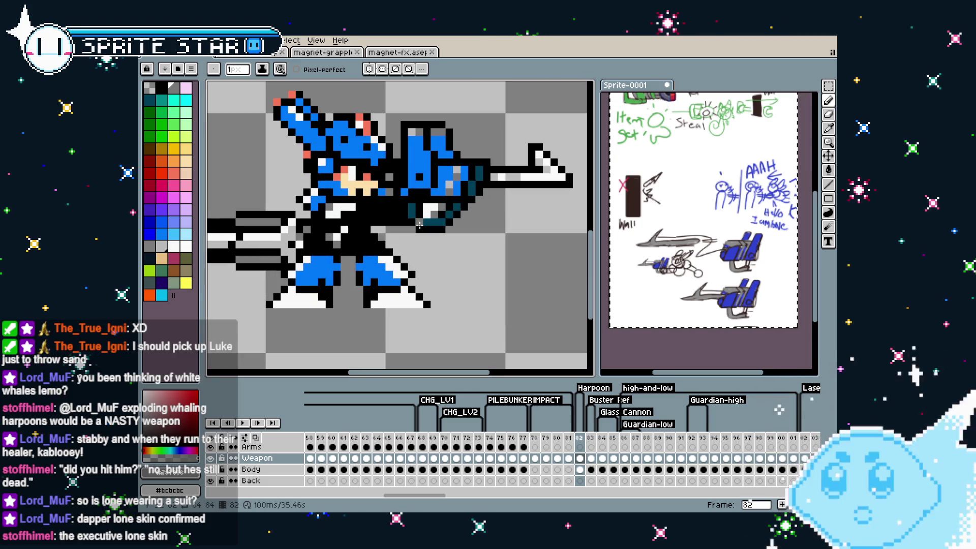
pyautogui.scroll(-1, 389, 258)
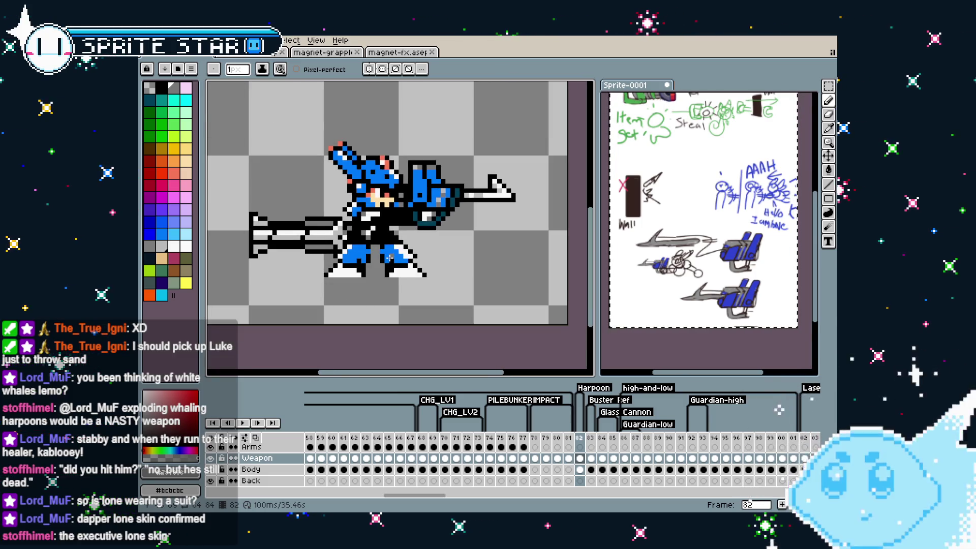
pyautogui.moveTo(382, 259); pyautogui.dragTo(366, 257)
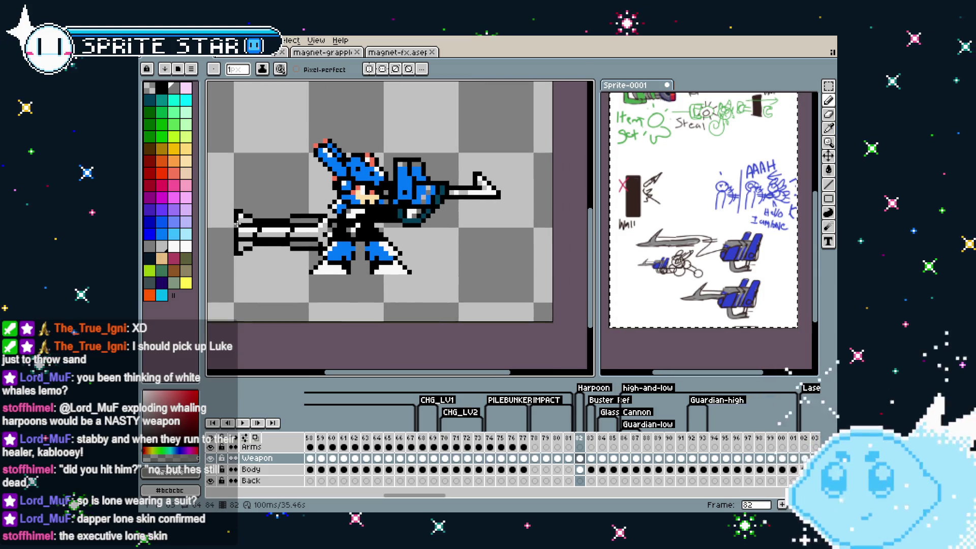
pyautogui.click(150, 259)
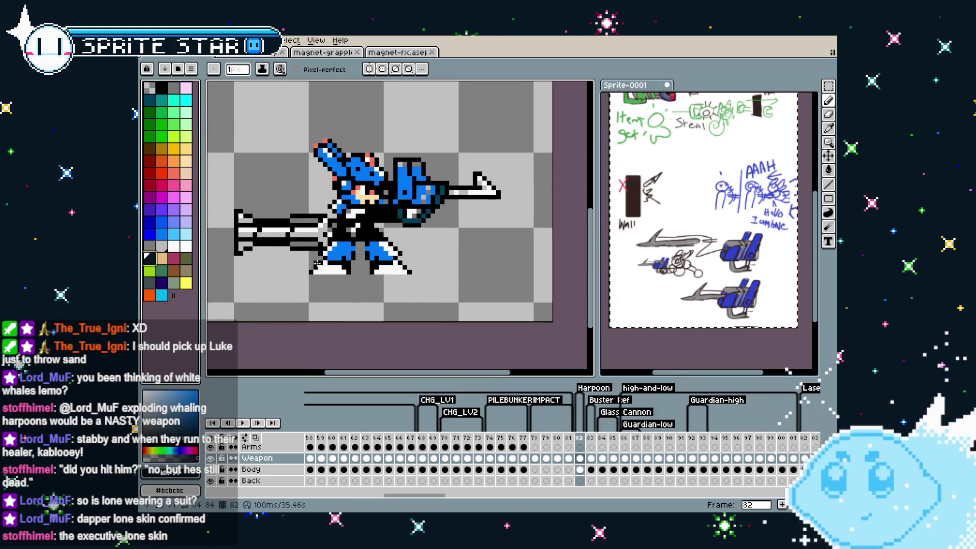
# Toggle the Weapon layer to check the arm, then try a dark navy Body armour fill and undo it.
pyautogui.click(210, 458)
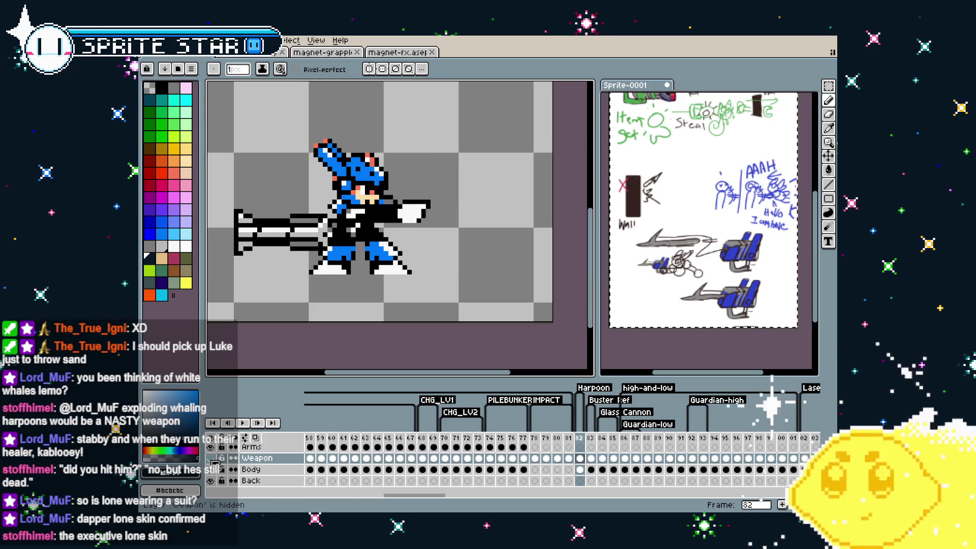
pyautogui.click(210, 458)
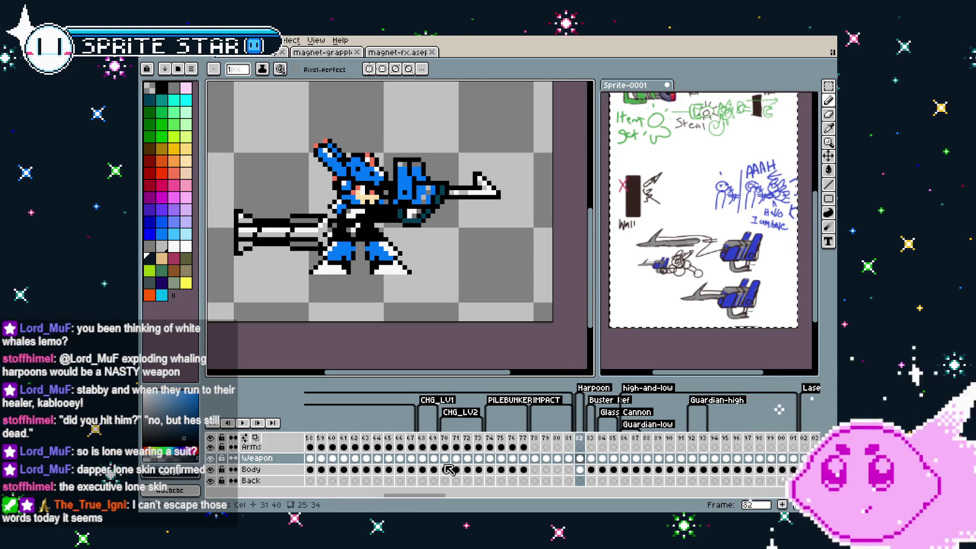
pyautogui.click(581, 471)
pyautogui.press('g')
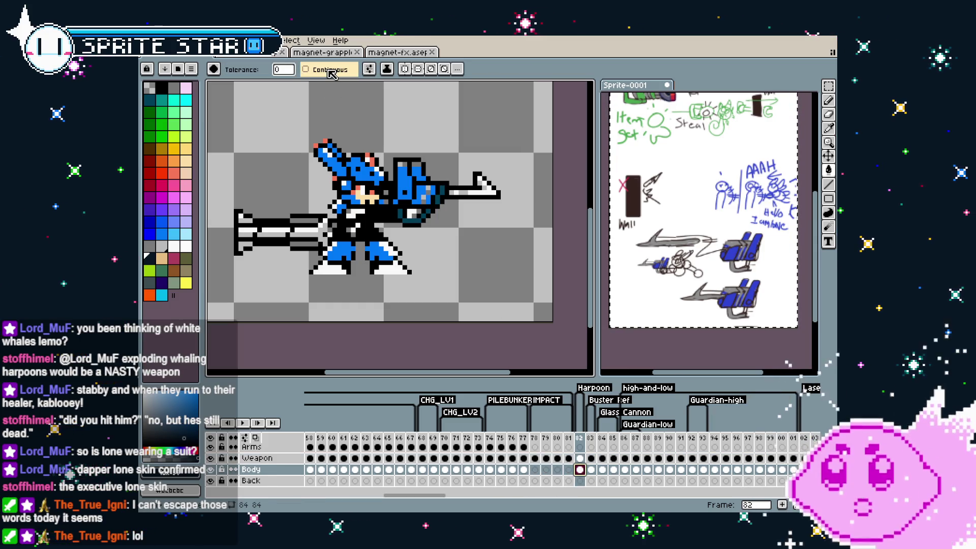
pyautogui.click(365, 174)
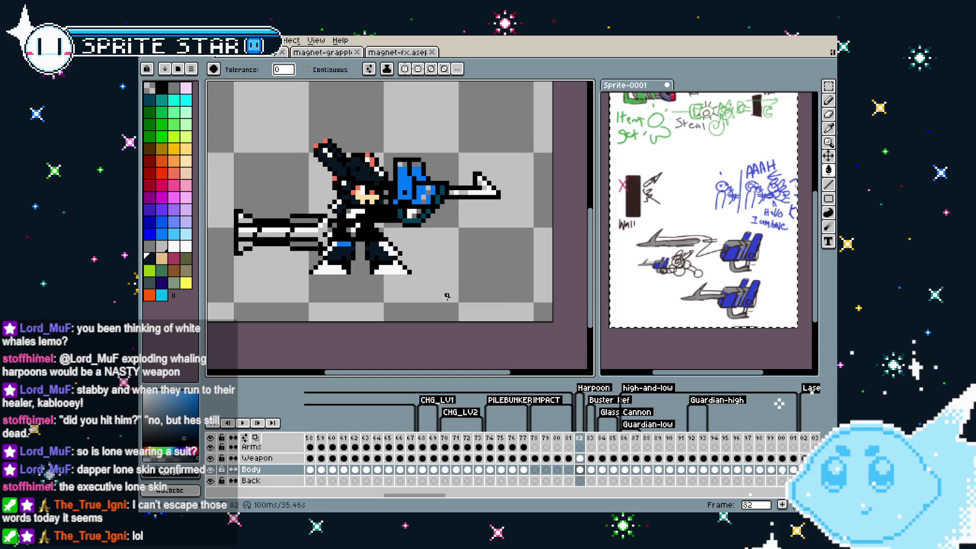
pyautogui.press('v')
pyautogui.hotkey('ctrl', 'z')
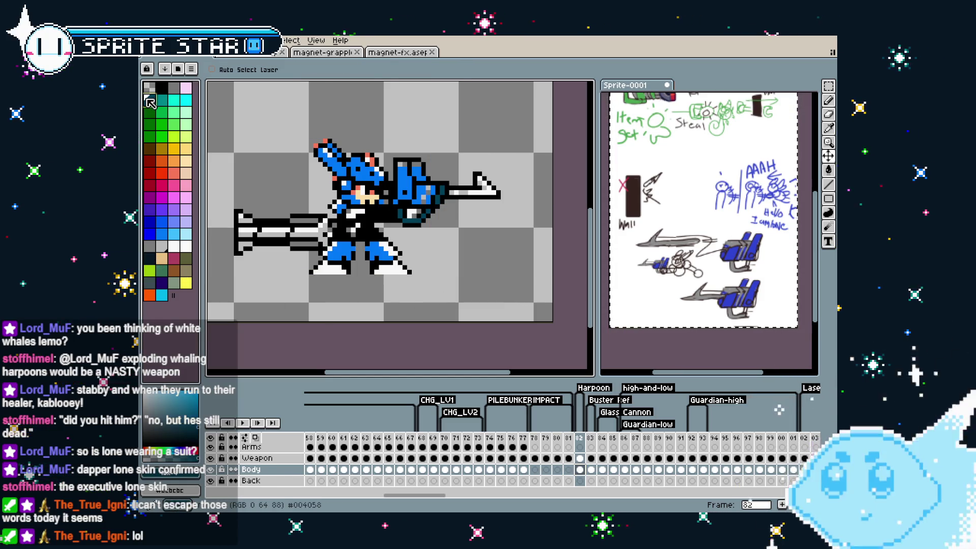
# Retry a dark teal armour fill and undo it, keeping the armour blue.
pyautogui.press('g')
pyautogui.click(356, 163)
pyautogui.scroll(-1, 372, 291)
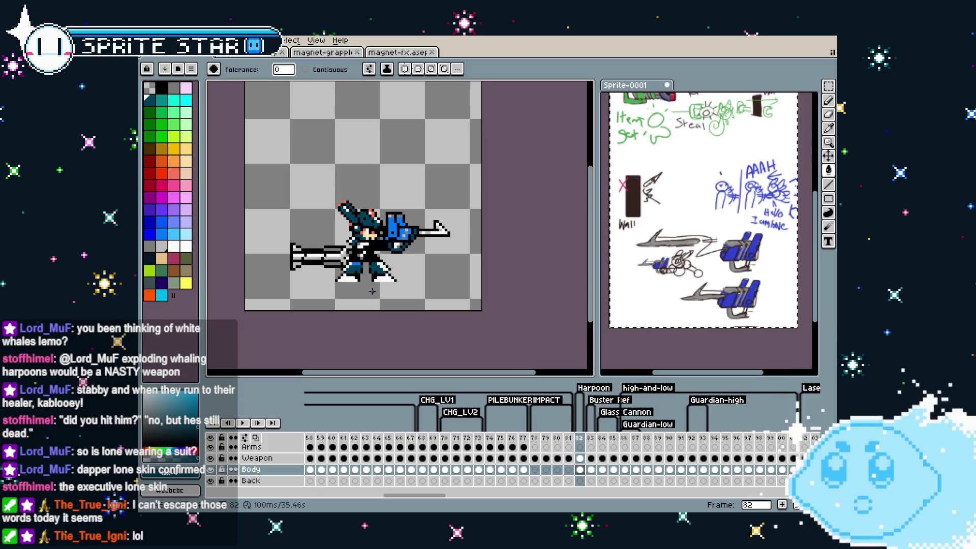
pyautogui.scroll(1, 372, 291)
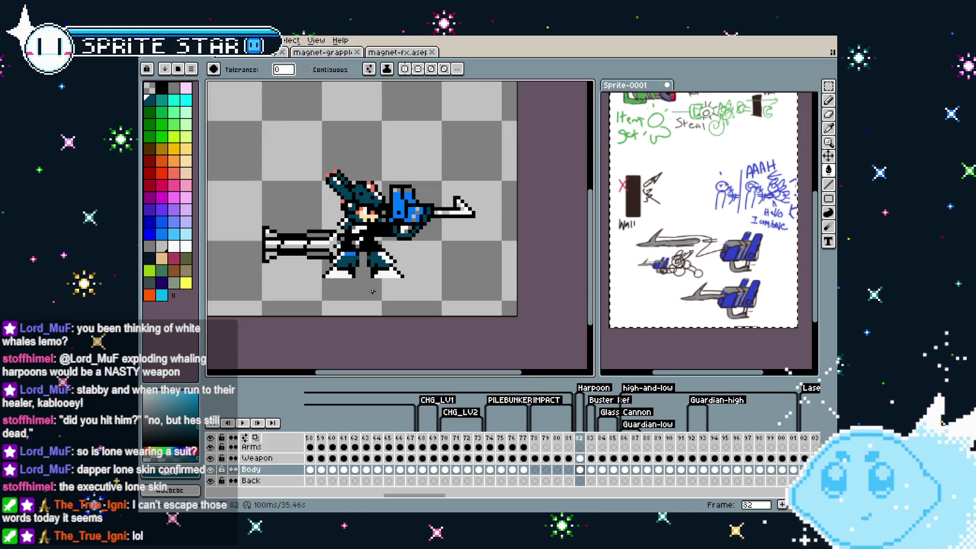
pyautogui.hotkey('ctrl', 'z')
pyautogui.moveTo(372, 291); pyautogui.dragTo(382, 311)
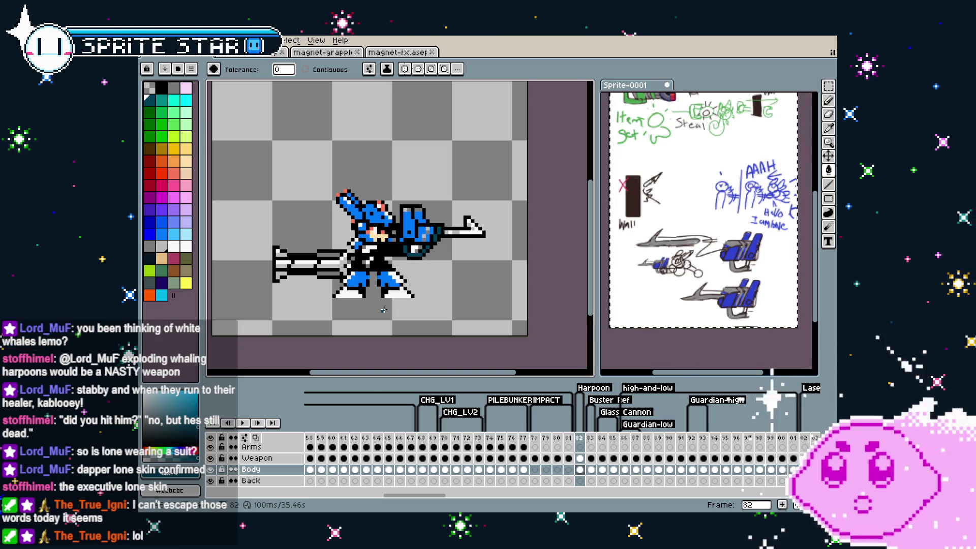
pyautogui.scroll(1, 385, 304)
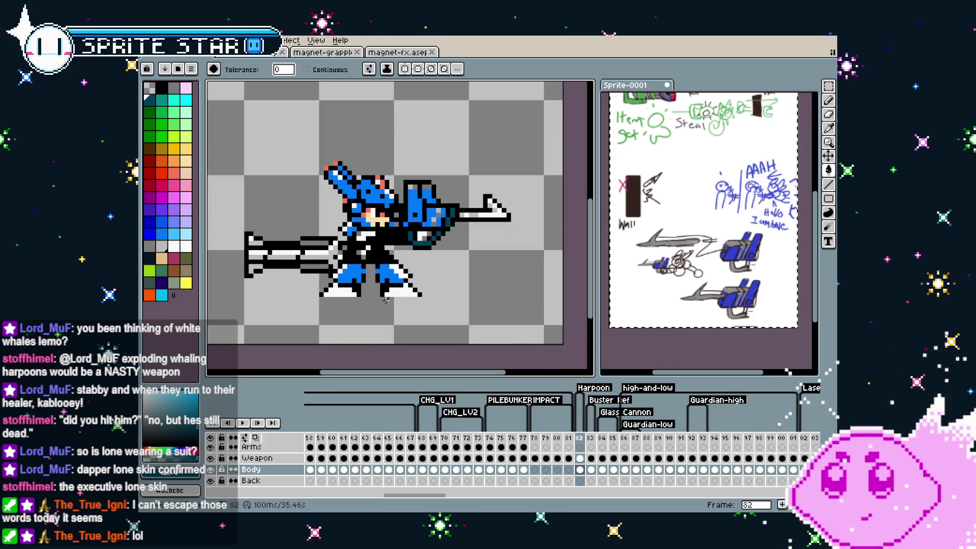
pyautogui.moveTo(386, 300); pyautogui.dragTo(378, 300)
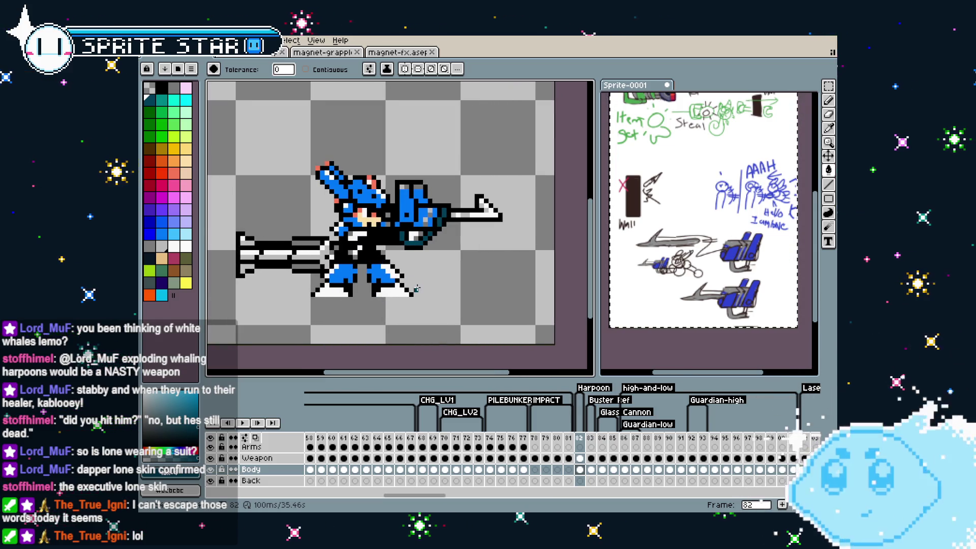
pyautogui.scroll(-2, 421, 290)
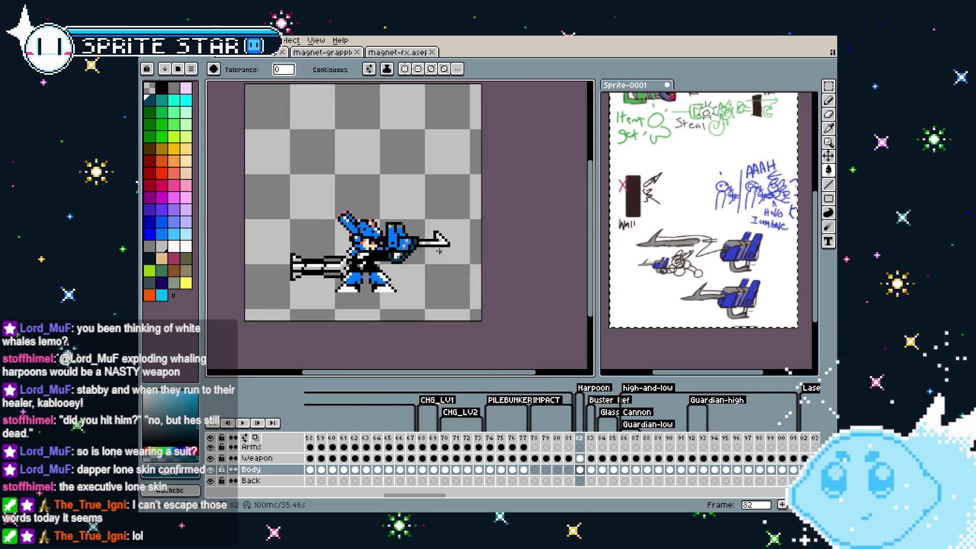
pyautogui.scroll(2, 414, 259)
pyautogui.press('i')
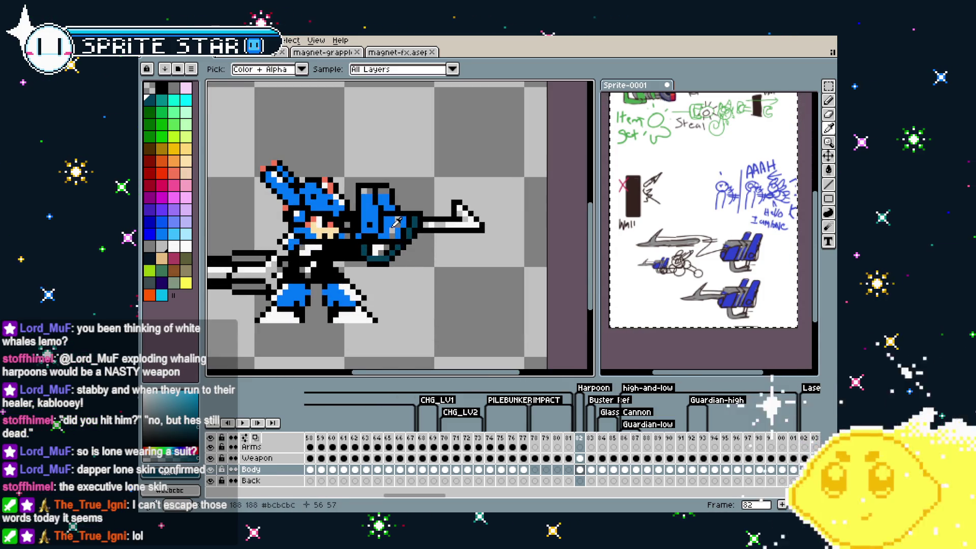
pyautogui.press('g')
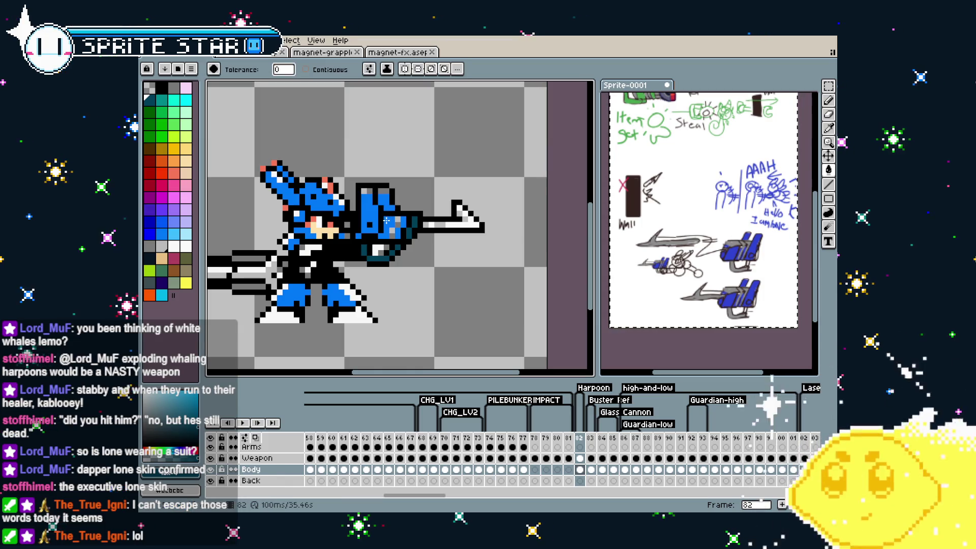
pyautogui.scroll(-2, 386, 221)
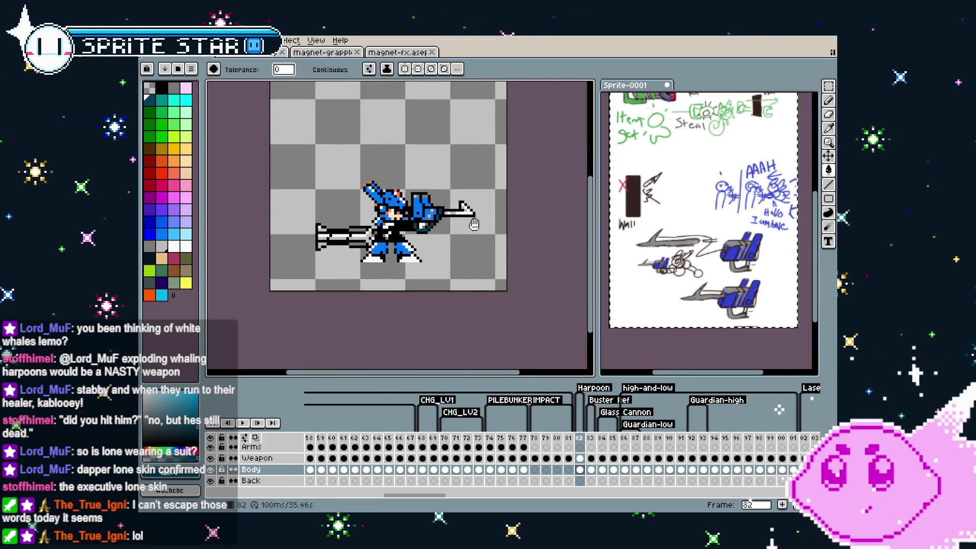
pyautogui.moveTo(474, 224); pyautogui.dragTo(472, 224)
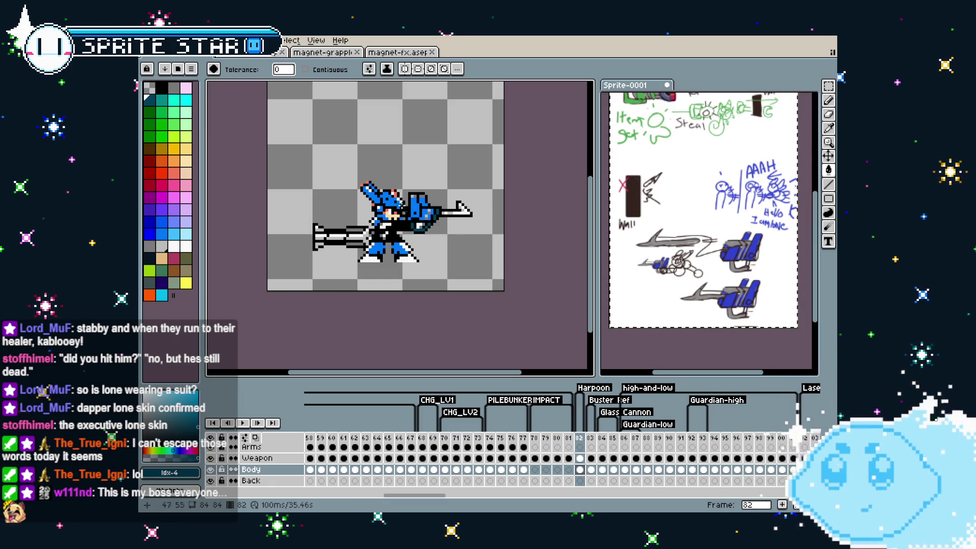
pyautogui.scroll(2, 412, 226)
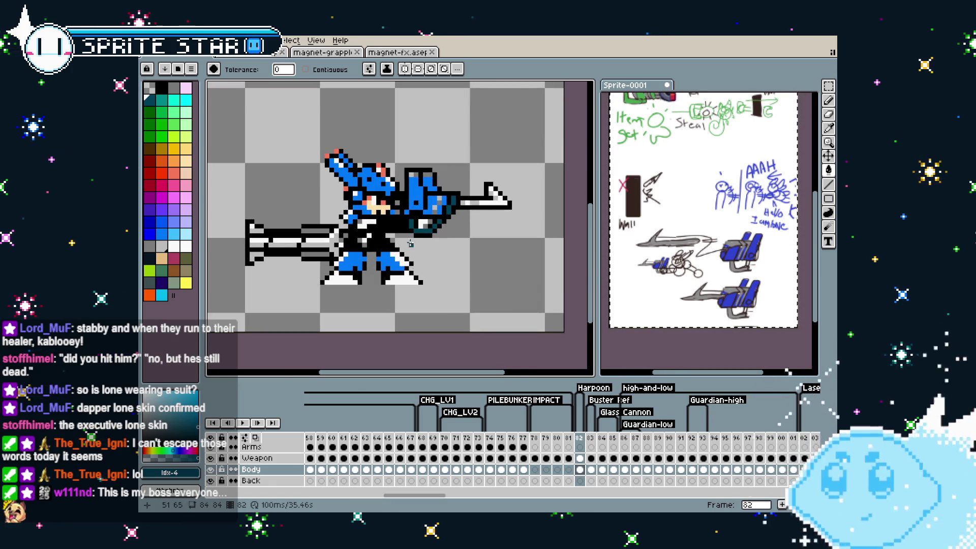
pyautogui.moveTo(410, 244); pyautogui.dragTo(416, 248)
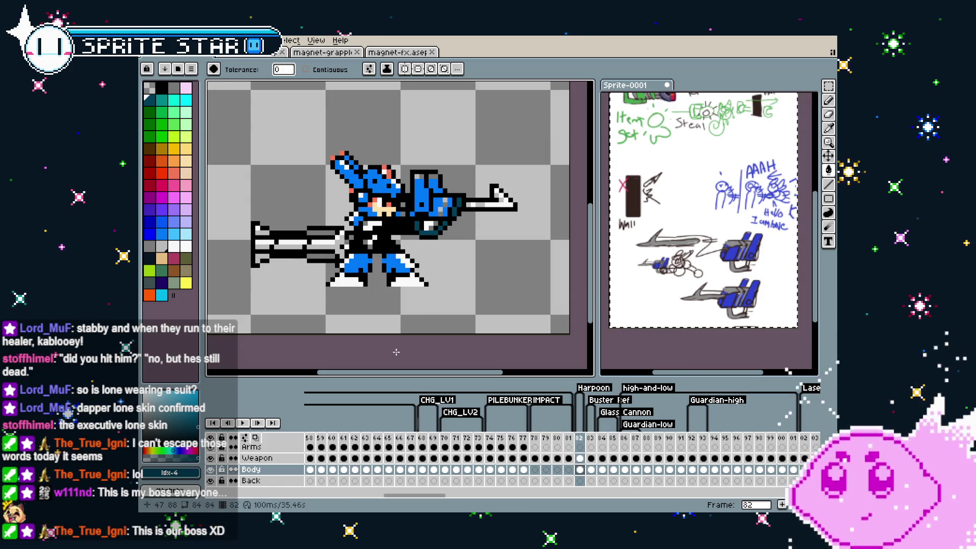
pyautogui.scroll(-1, 396, 352)
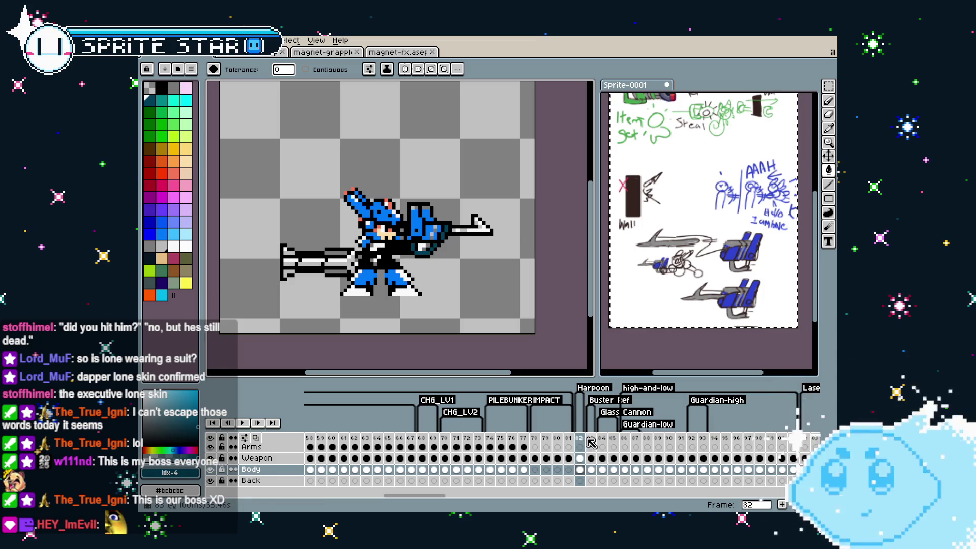
# Insert a new frame 83 after frame 82.
pyautogui.click(586, 439)
pyautogui.click(583, 440)
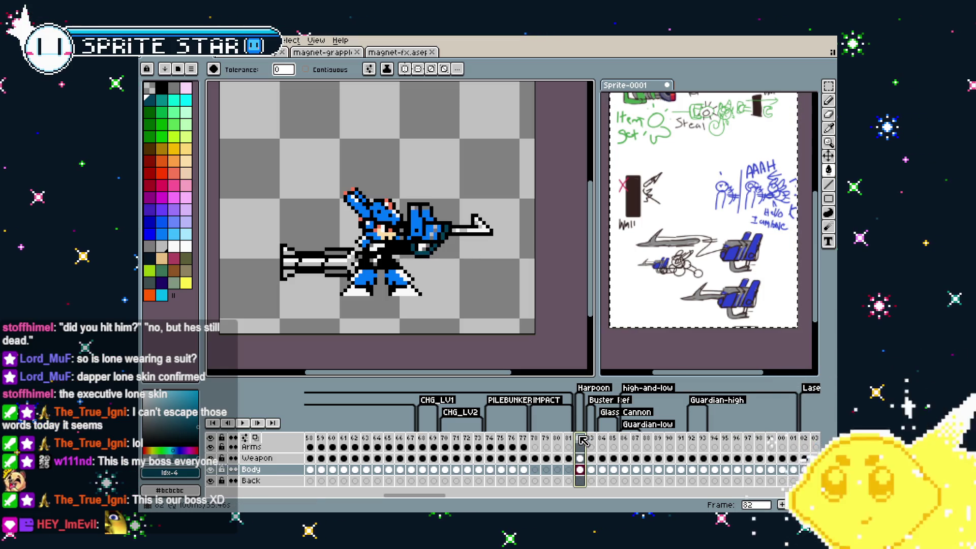
pyautogui.rightClick(583, 440)
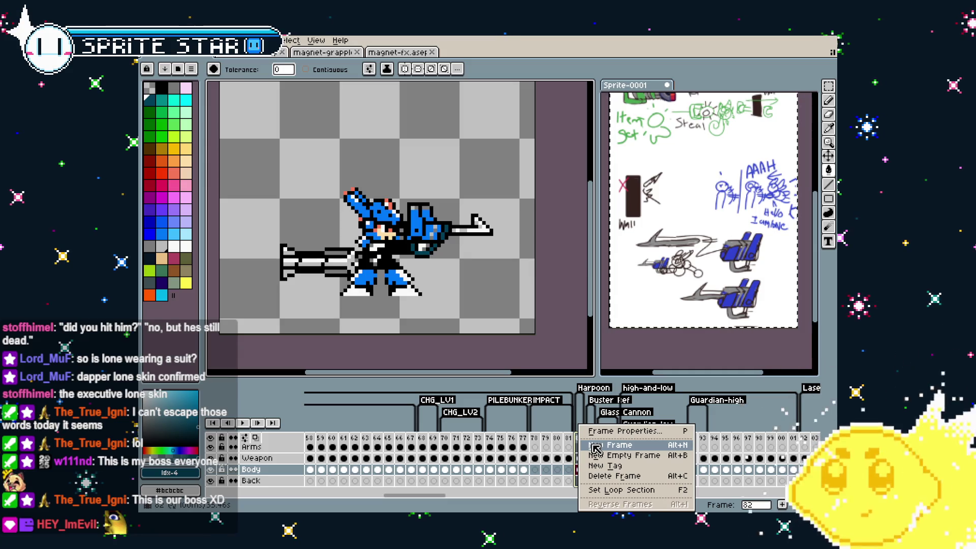
pyautogui.click(596, 446)
pyautogui.scroll(1, 458, 252)
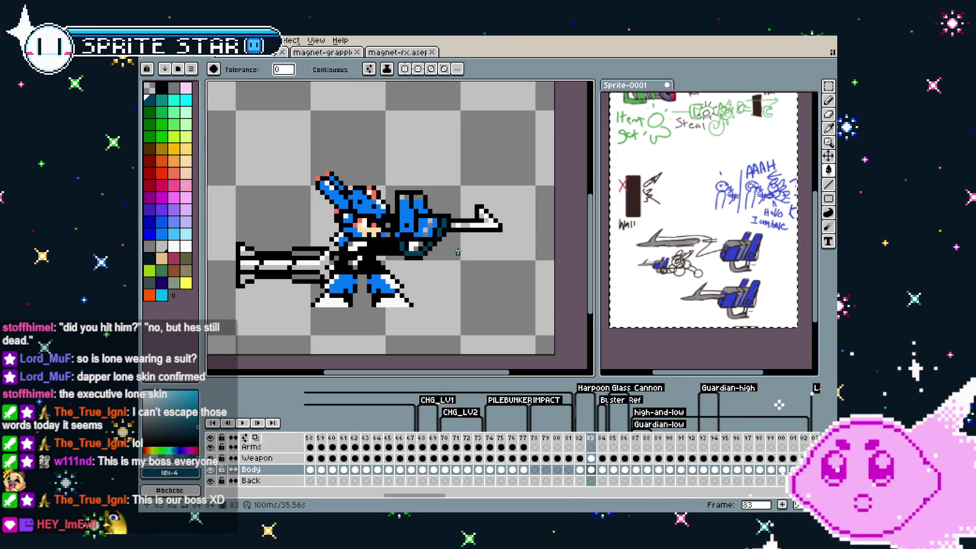
# Select the Weapon layer on frame 83 with yellow and the Rectangle tool ready.
pyautogui.press('b')
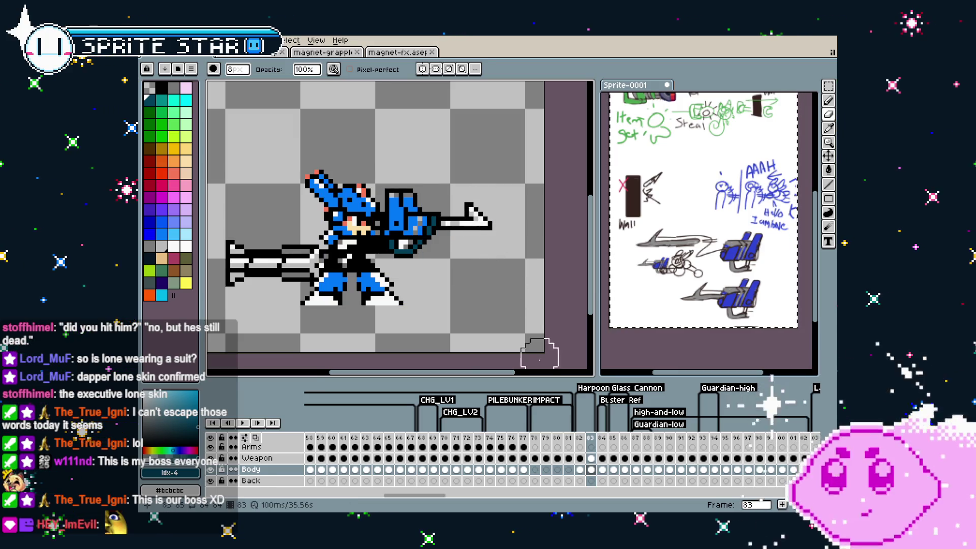
pyautogui.click(590, 459)
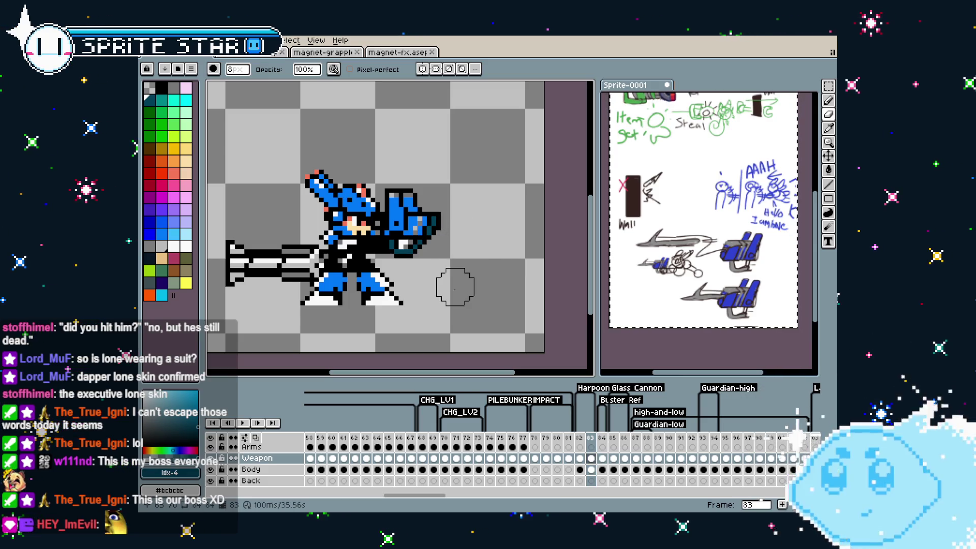
pyautogui.press('w')
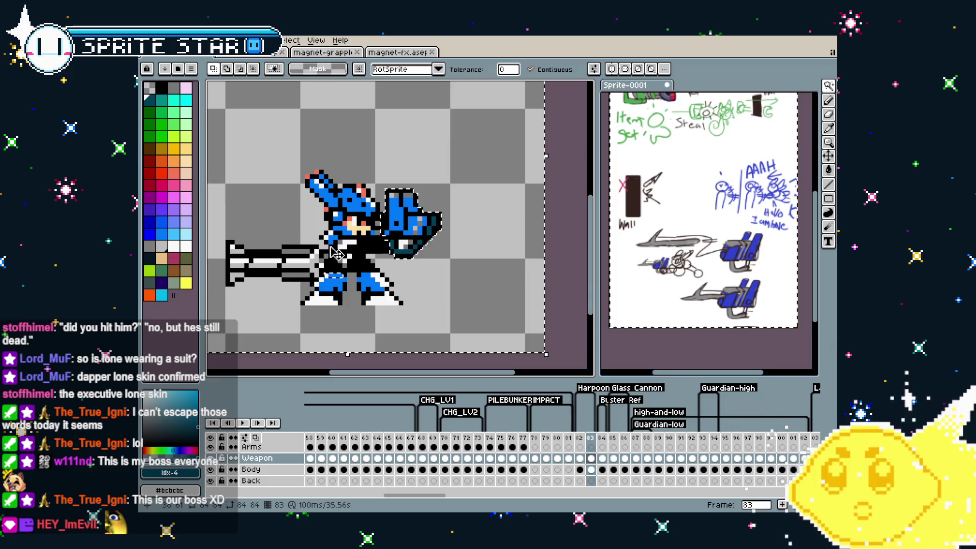
pyautogui.click(178, 151)
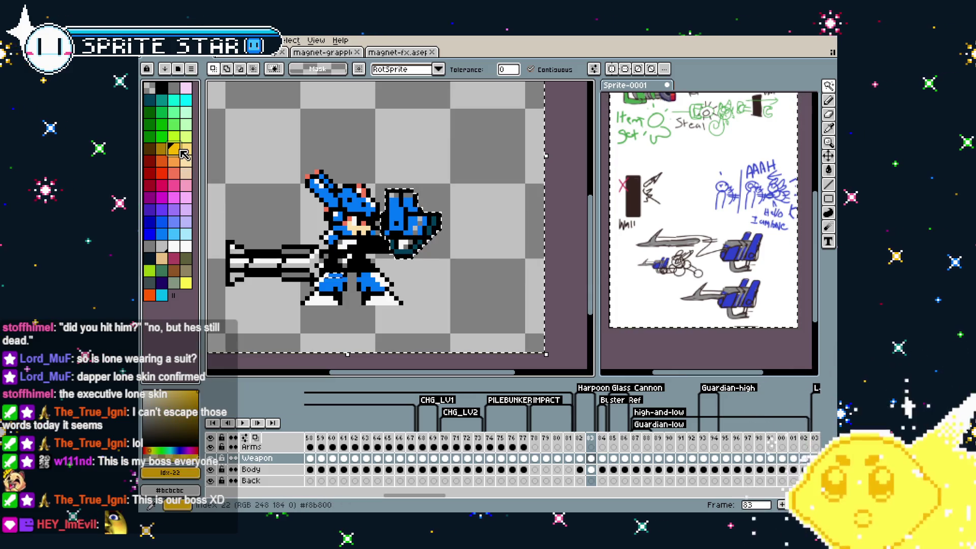
pyautogui.click(827, 202)
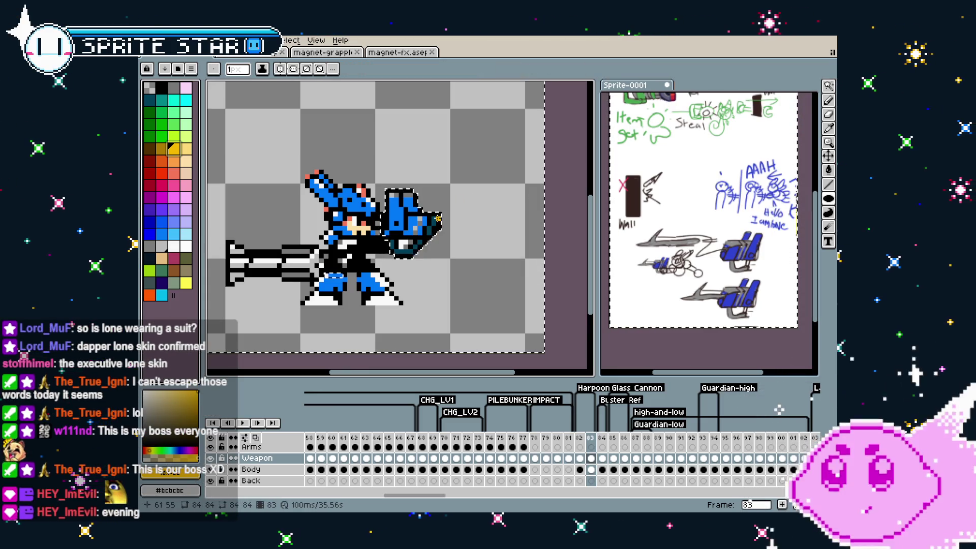
# Draw a filled yellow beam from the launcher muzzle with a white core stripe along it.
pyautogui.moveTo(426, 215); pyautogui.dragTo(426, 215)
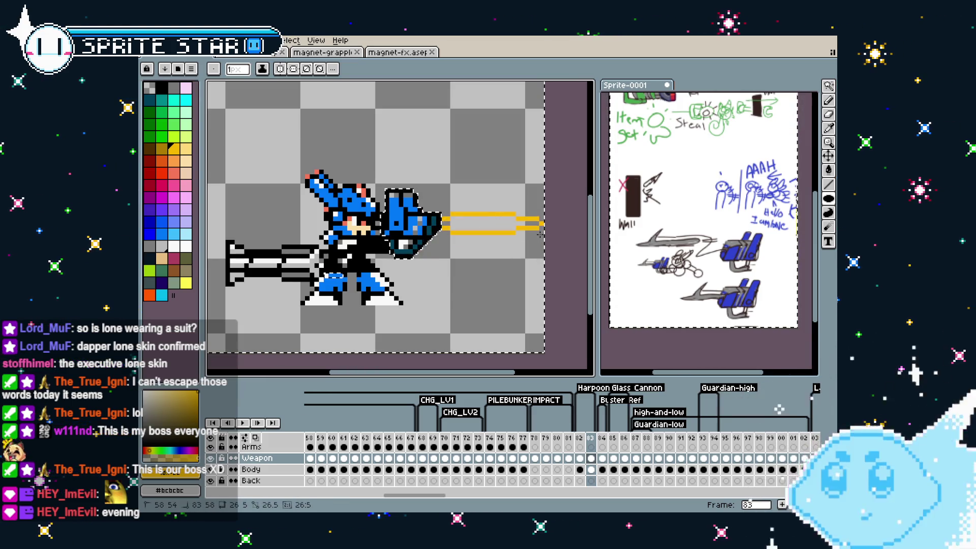
pyautogui.moveTo(540, 232); pyautogui.dragTo(540, 233)
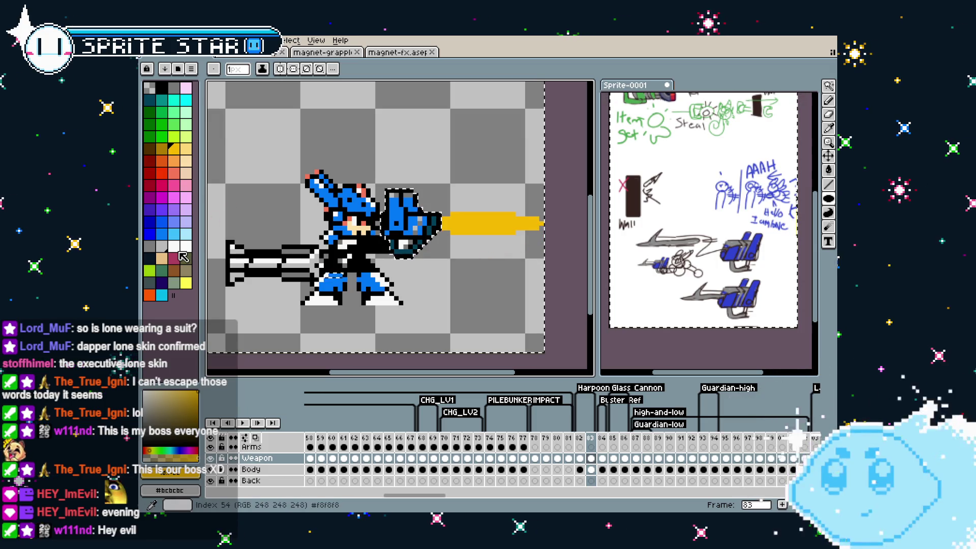
pyautogui.click(185, 246)
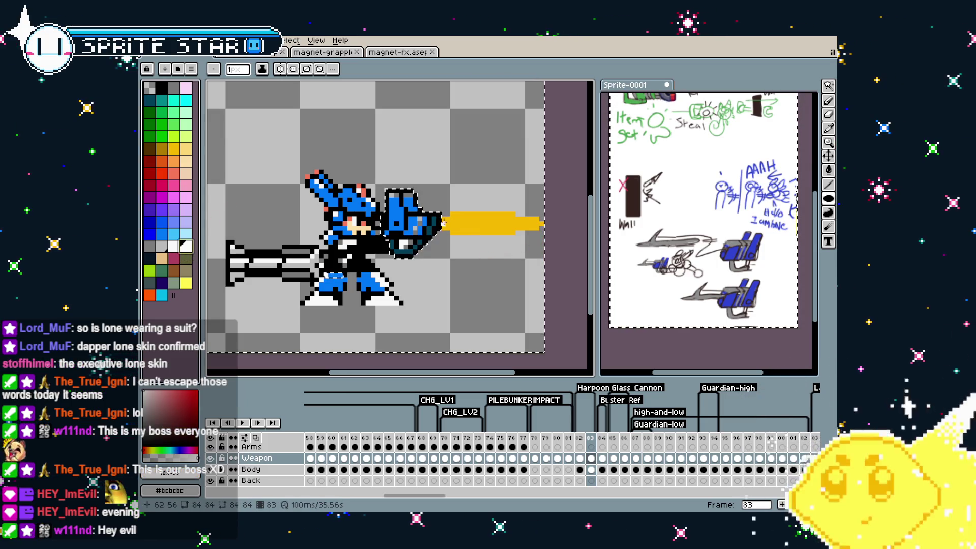
pyautogui.moveTo(443, 220); pyautogui.dragTo(532, 227)
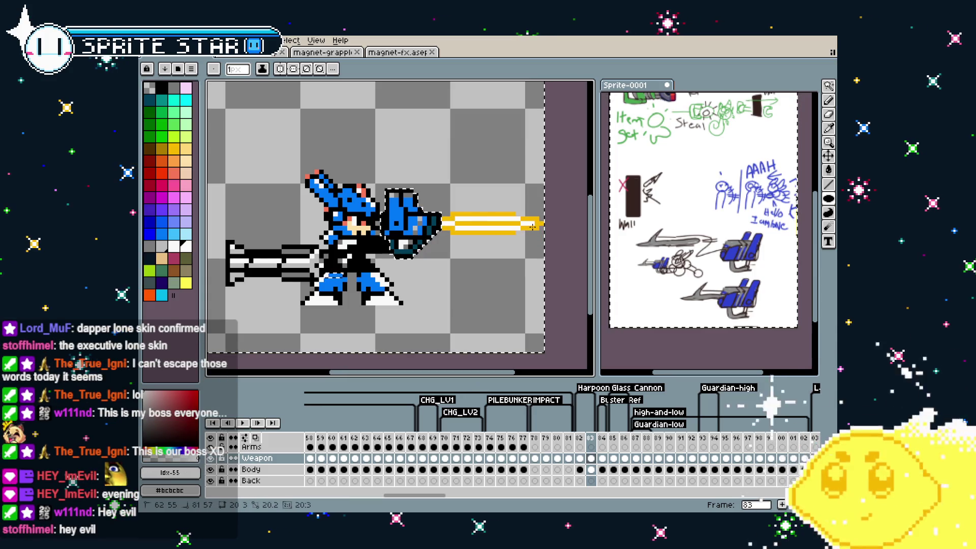
pyautogui.scroll(-2, 509, 298)
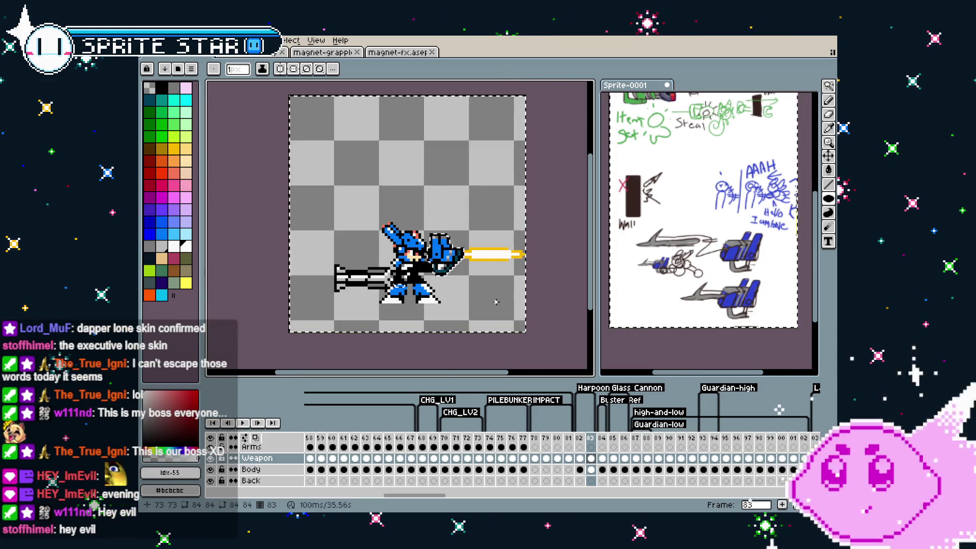
pyautogui.scroll(2, 493, 271)
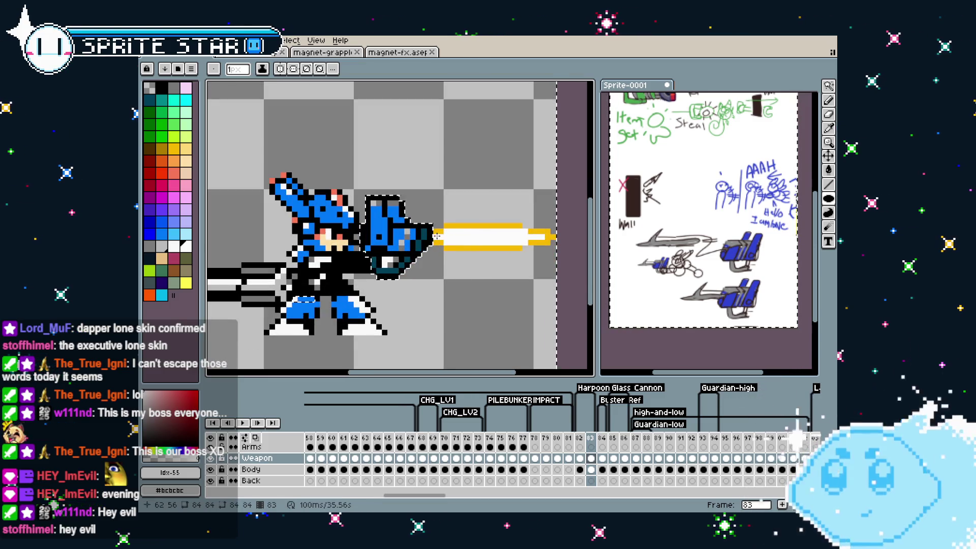
pyautogui.scroll(-4, 444, 231)
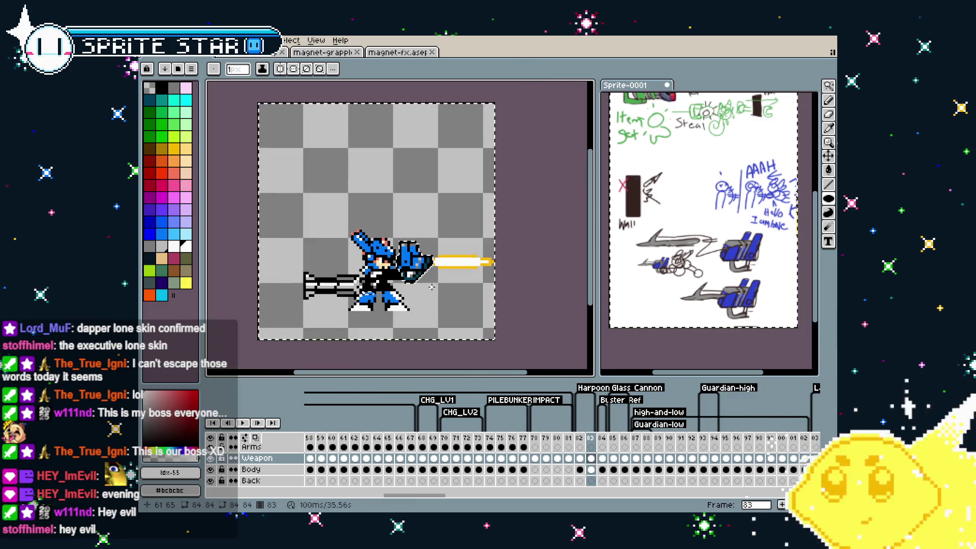
pyautogui.scroll(2, 432, 287)
pyautogui.scroll(-3, 431, 288)
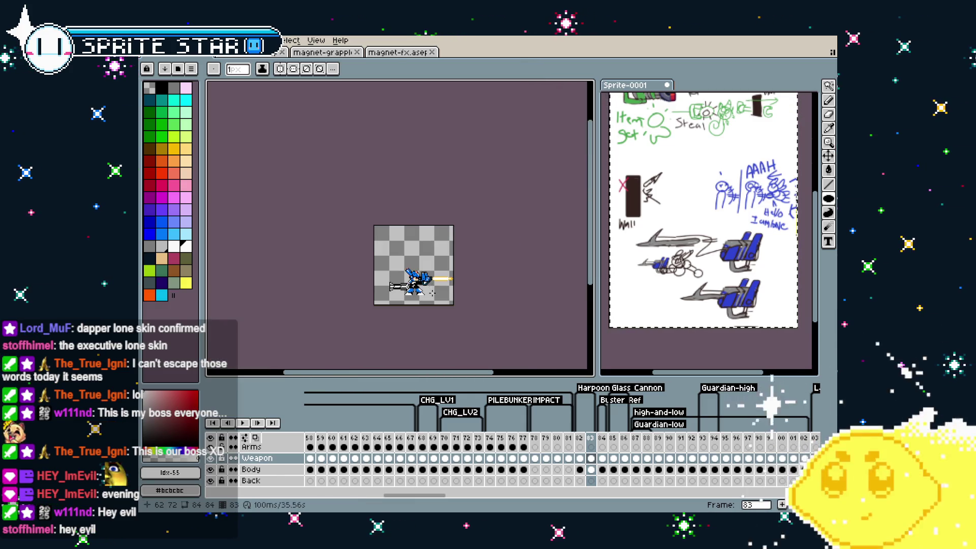
pyautogui.scroll(3, 432, 293)
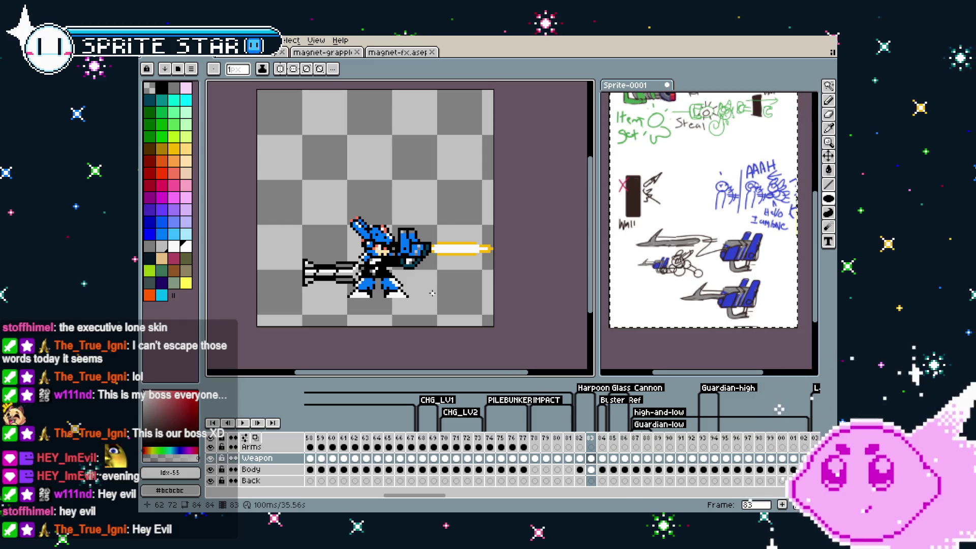
# Preview the animation, then mark and clear a rectangular selection around the sprite.
pyautogui.press('Return')
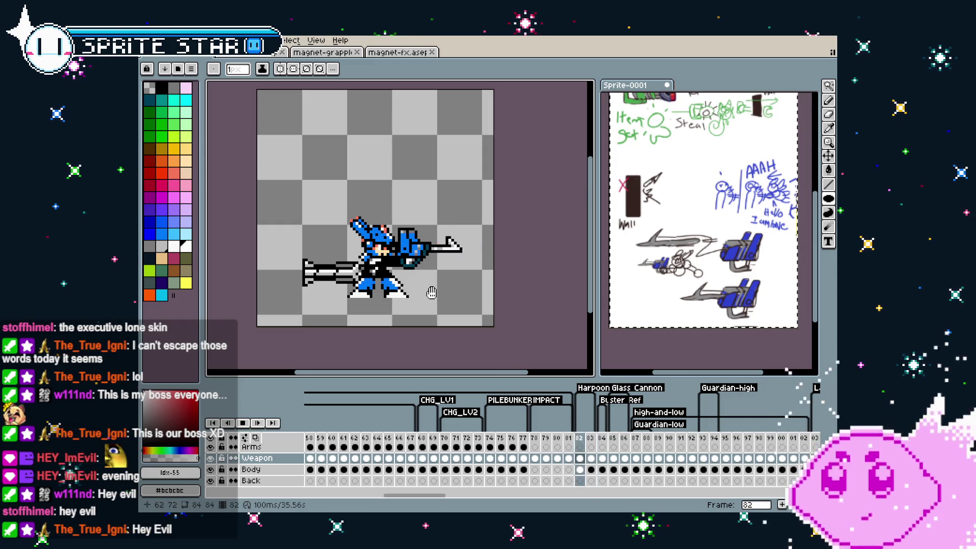
pyautogui.press('Return')
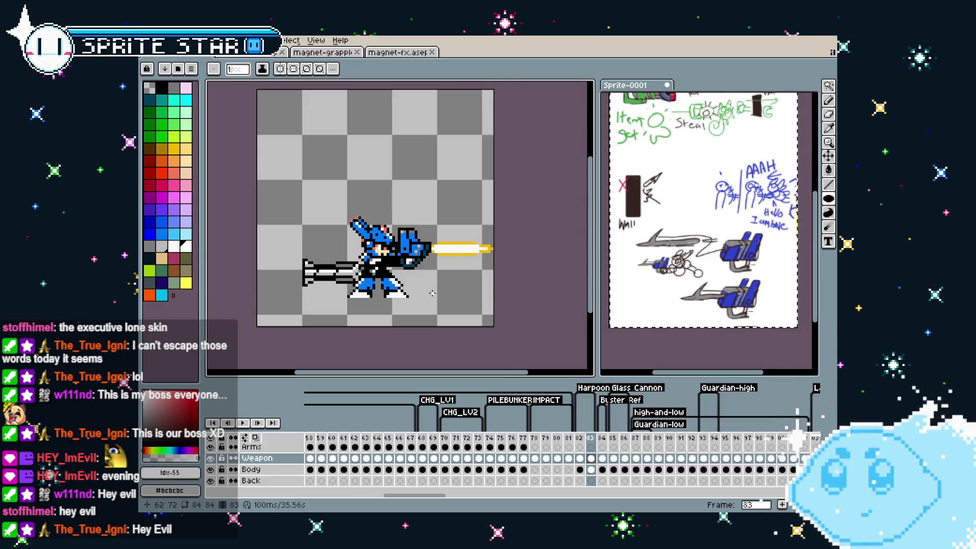
pyautogui.press('m')
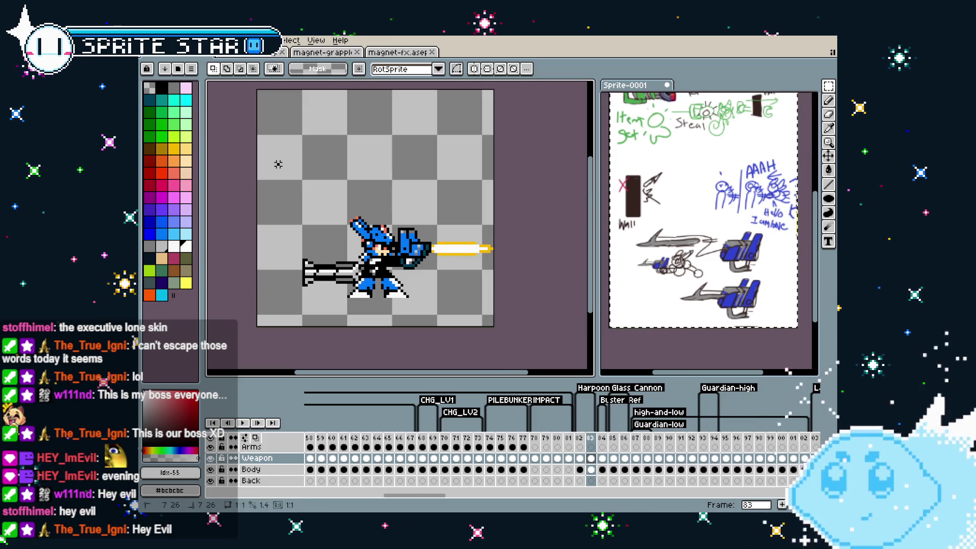
pyautogui.moveTo(274, 161)
pyautogui.mouseDown()
pyautogui.moveTo(534, 344)
pyautogui.moveTo(542, 328)
pyautogui.mouseUp()
pyautogui.click(542, 328)
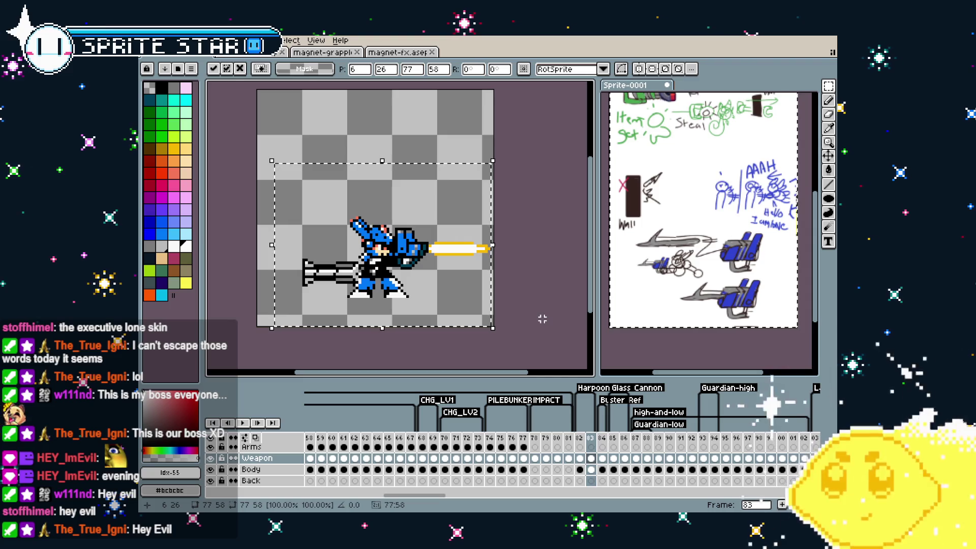
# Paste the copied body into frame 83's Body cel, commit it, and replay.
pyautogui.click(592, 469)
pyautogui.hotkey('ctrl', 'v')
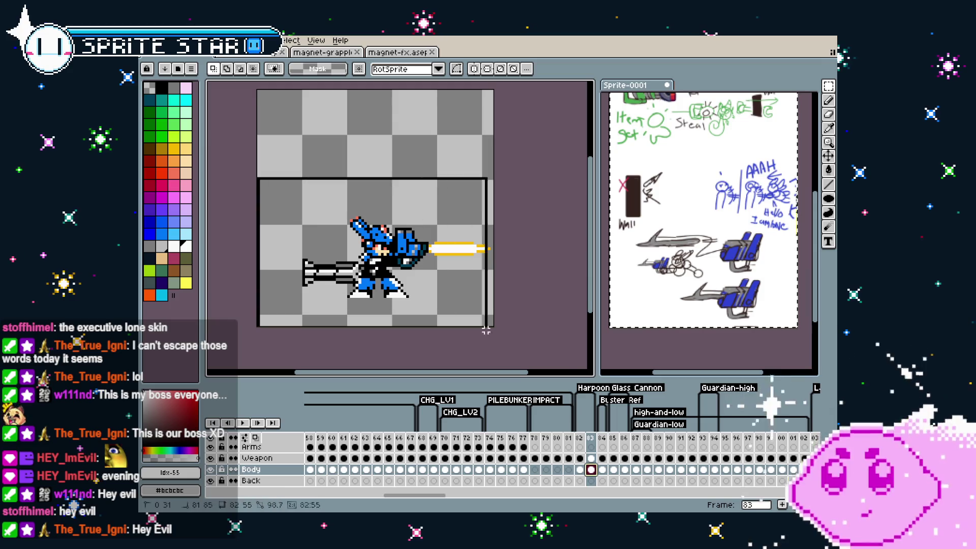
pyautogui.press('Return')
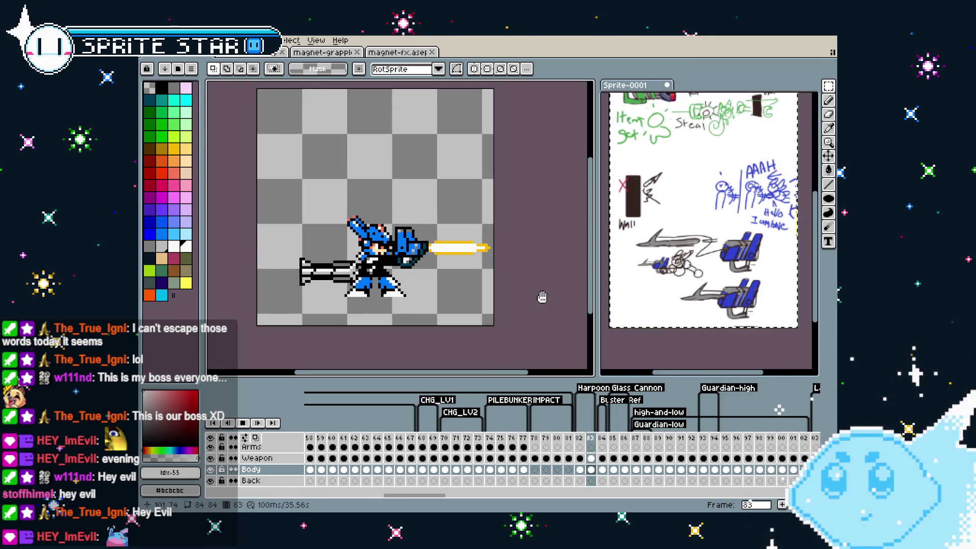
pyautogui.press('Return')
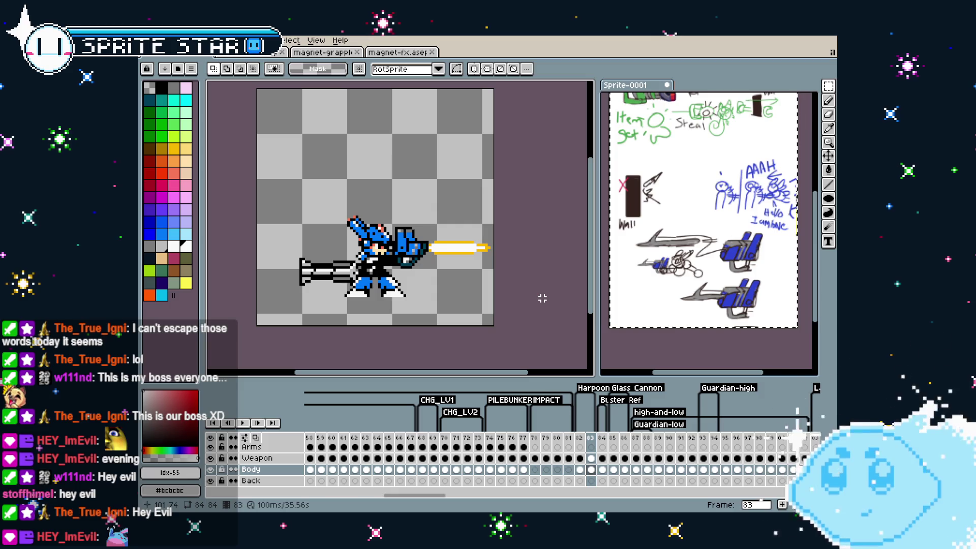
pyautogui.scroll(4, 383, 260)
# Paint salmon skin pixels along the face bottom and add a white highlight pixel.
pyautogui.scroll(1, 383, 221)
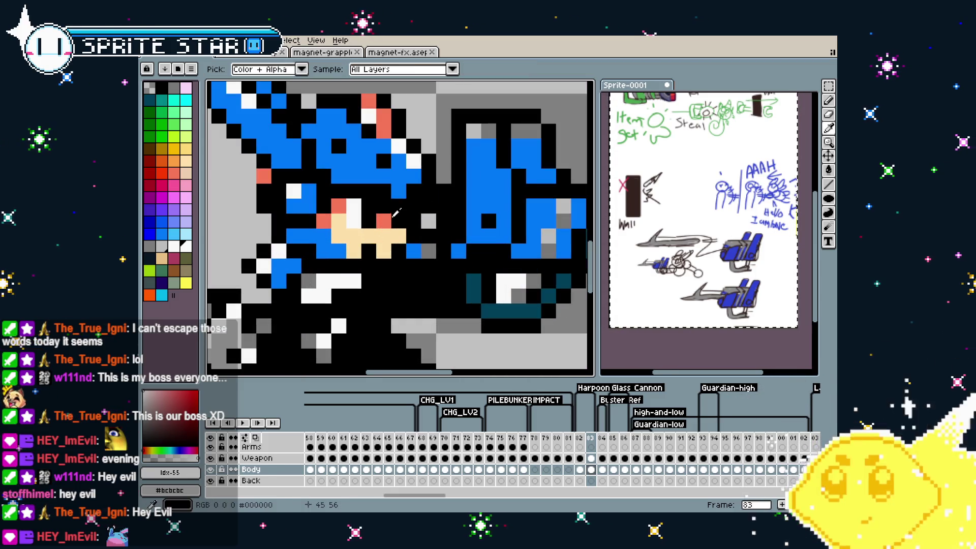
pyautogui.keyDown('alt'); pyautogui.click(384, 222); pyautogui.keyUp('alt')
pyautogui.press('b')
pyautogui.moveTo(369, 252); pyautogui.dragTo(379, 254)
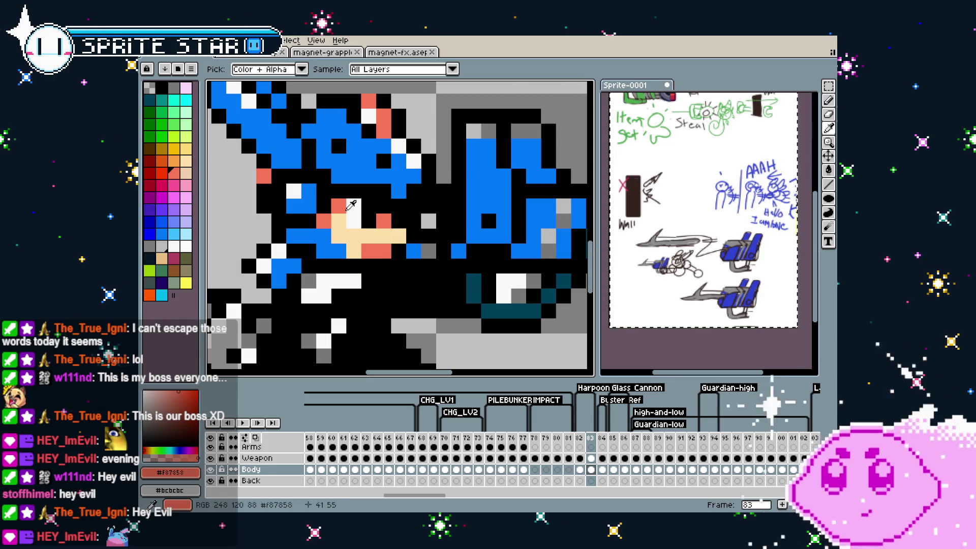
pyautogui.keyDown('alt'); pyautogui.click(354, 219); pyautogui.keyUp('alt')
pyautogui.click(402, 239)
# Step back a frame and play the animation to review the face fix.
pyautogui.scroll(-4, 404, 242)
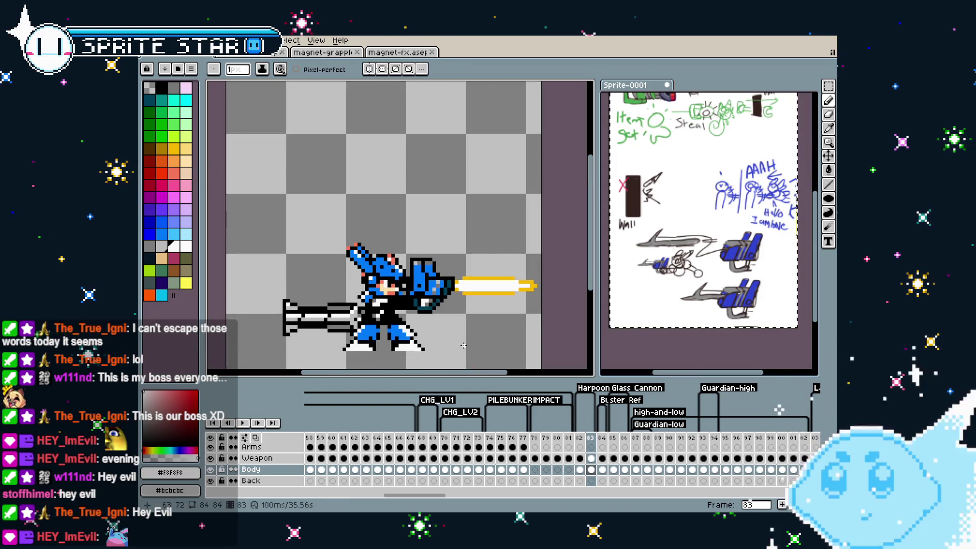
pyautogui.press(',')
pyautogui.press('Return')
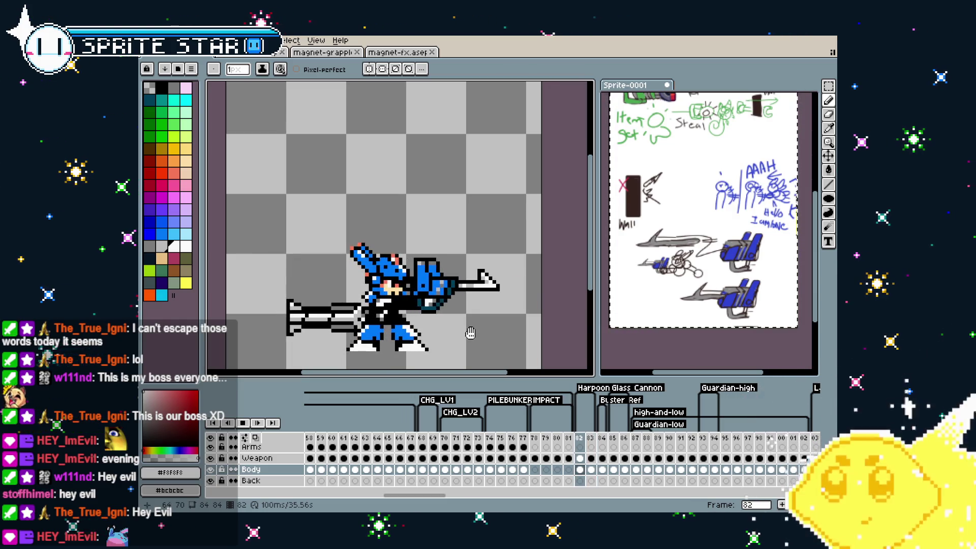
pyautogui.press('Return')
pyautogui.scroll(-2, 471, 334)
pyautogui.scroll(3, 518, 283)
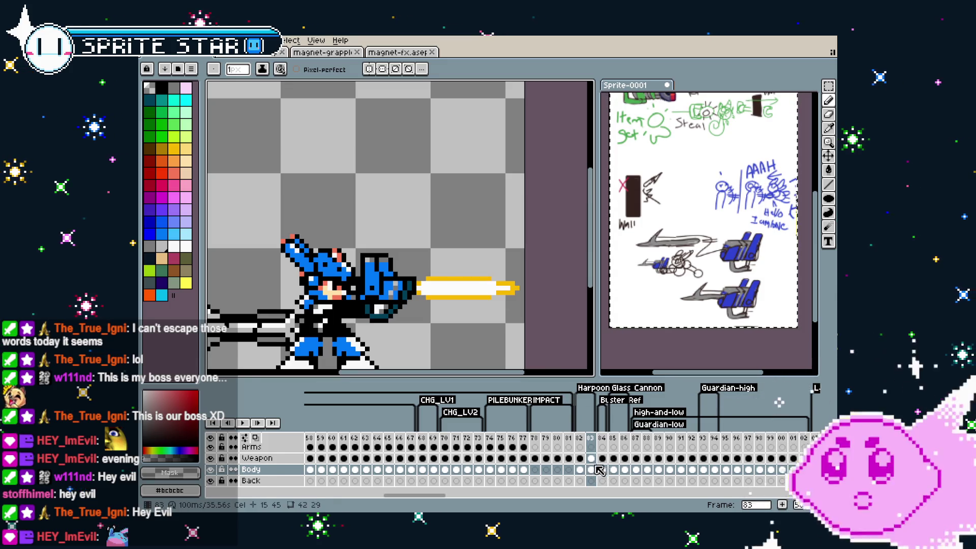
# Select frame 83's Weapon layer cel and zoom out to centre the character.
pyautogui.click(591, 459)
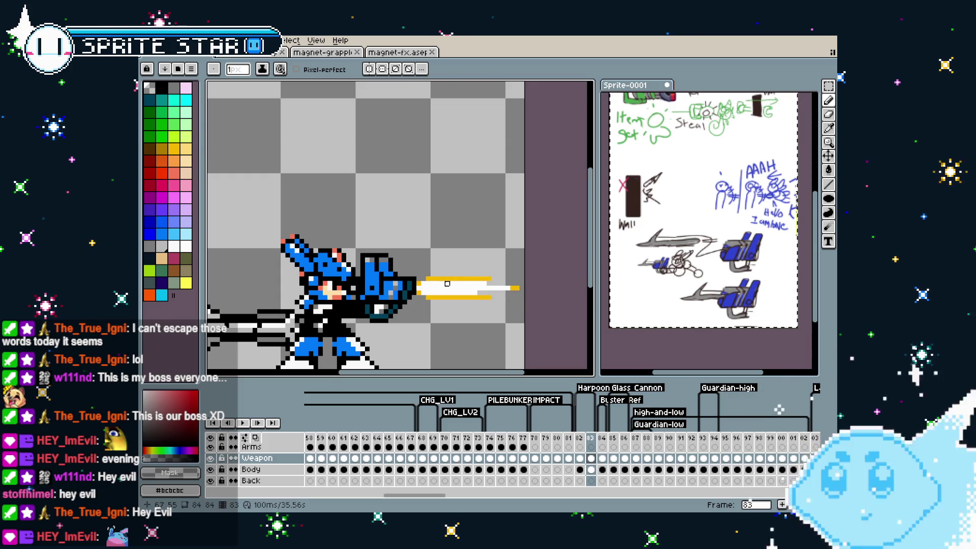
pyautogui.scroll(-2, 550, 312)
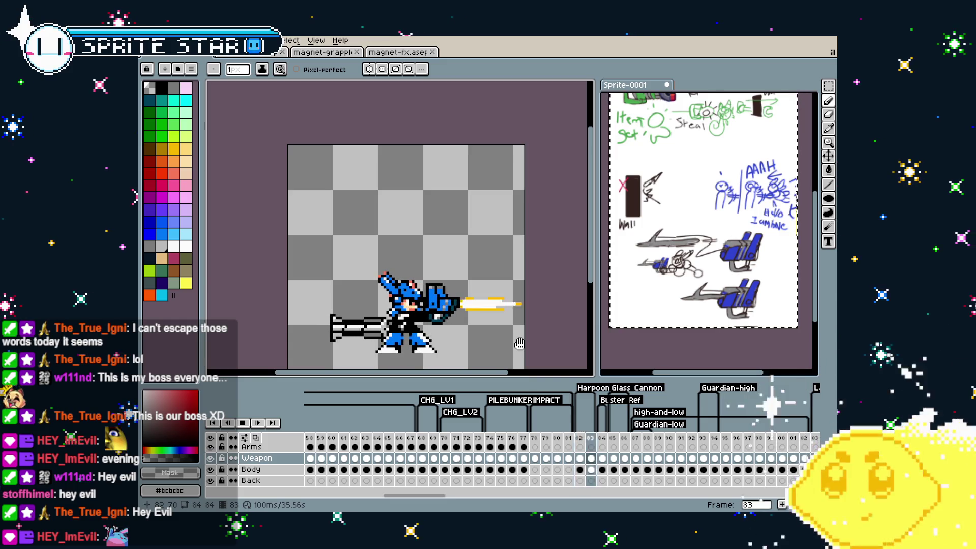
pyautogui.moveTo(519, 344); pyautogui.dragTo(494, 330)
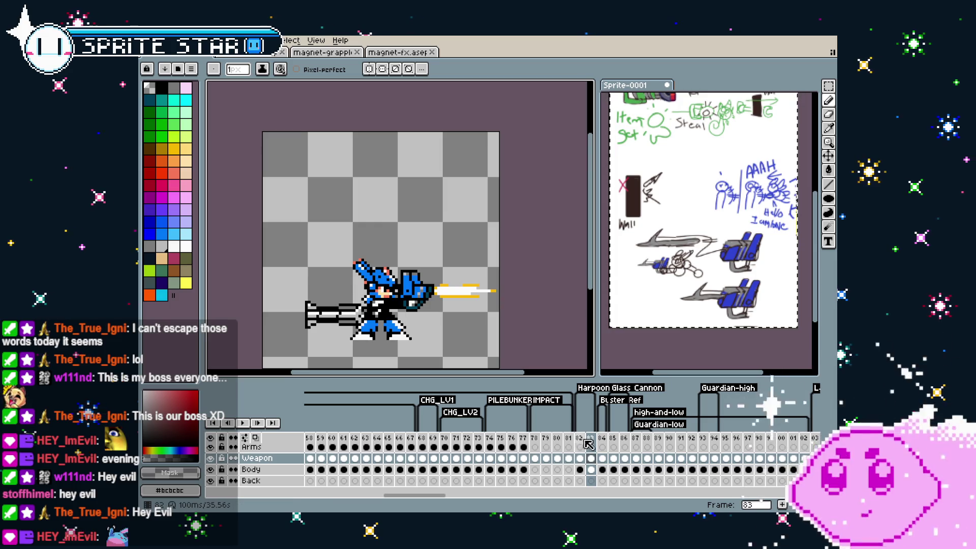
# Insert a copy of frame 82 as a new frame and move it after the beam frame.
pyautogui.rightClick(580, 438)
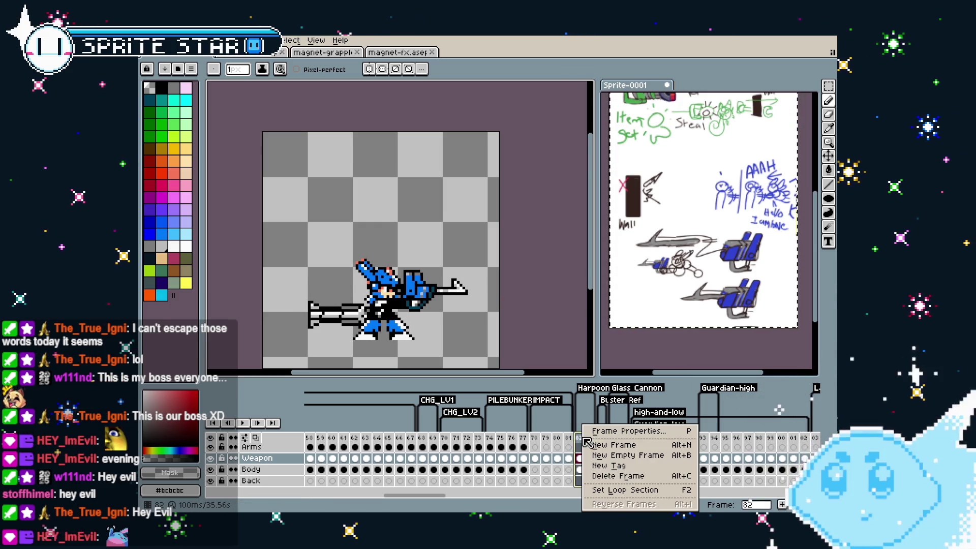
pyautogui.click(595, 446)
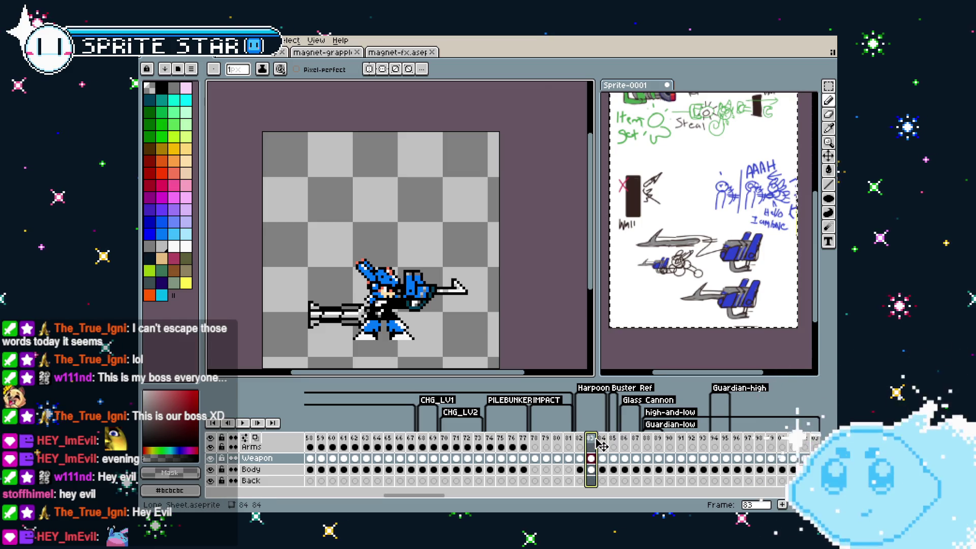
pyautogui.moveTo(609, 445); pyautogui.dragTo(609, 443)
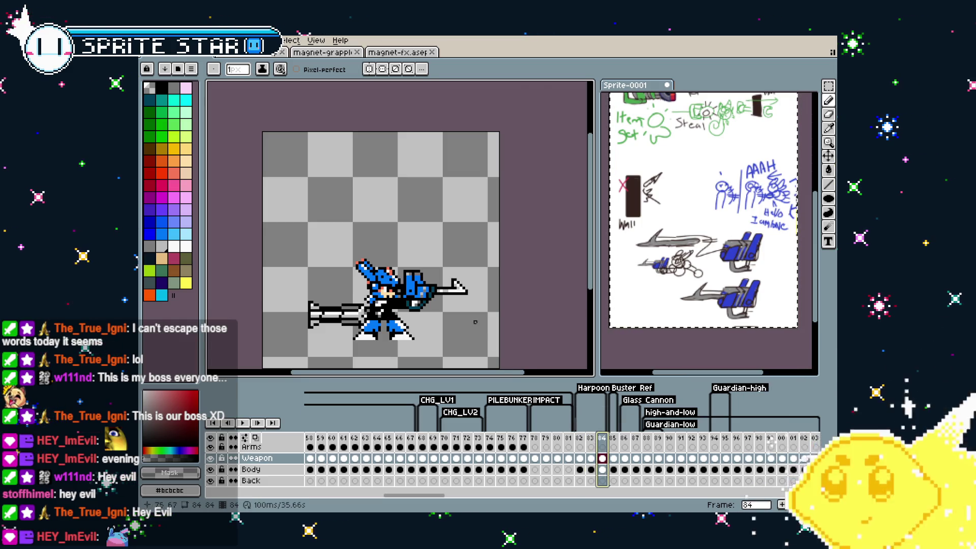
pyautogui.scroll(2, 475, 322)
# Step ahead to frame 85 and play the animation to review the new frame.
pyautogui.press('e')
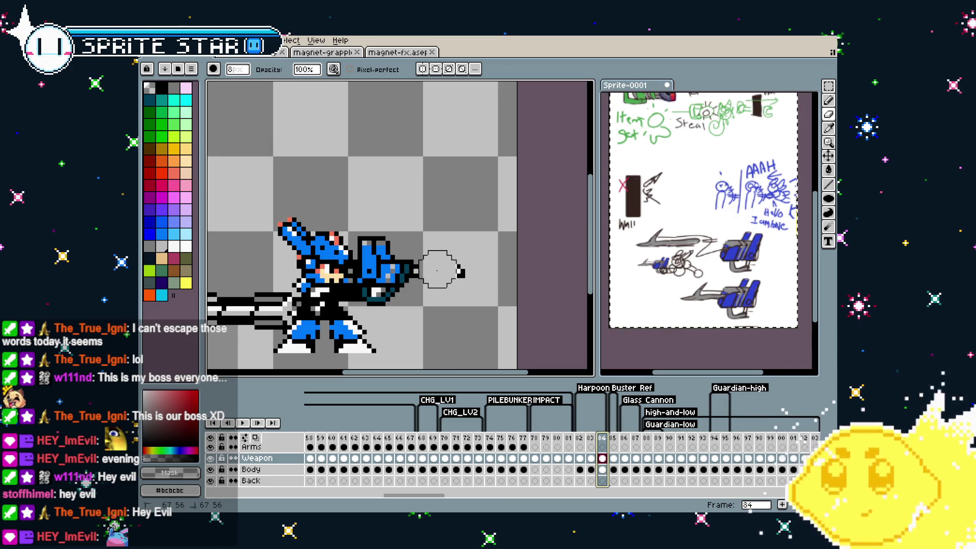
pyautogui.press('Right')
pyautogui.press('b')
pyautogui.scroll(-2, 456, 276)
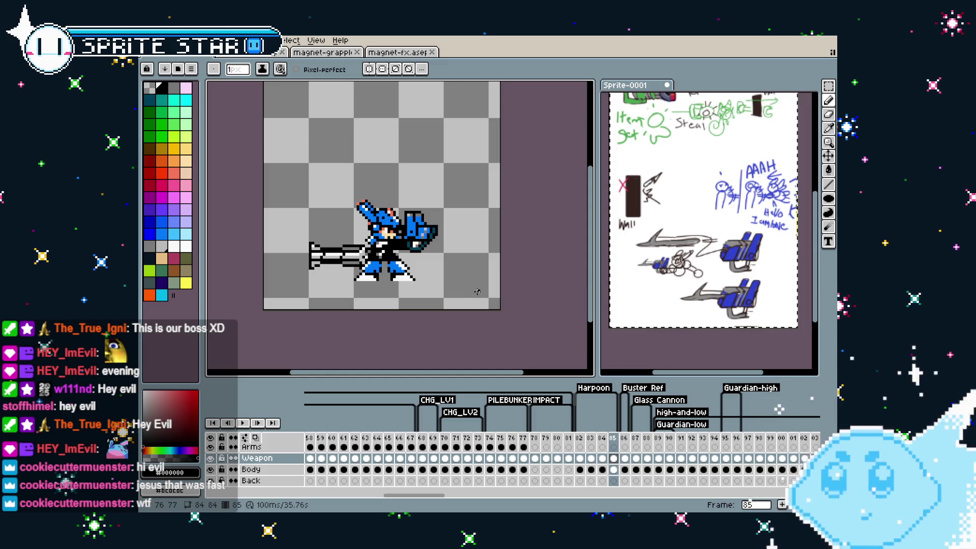
pyautogui.press('Return')
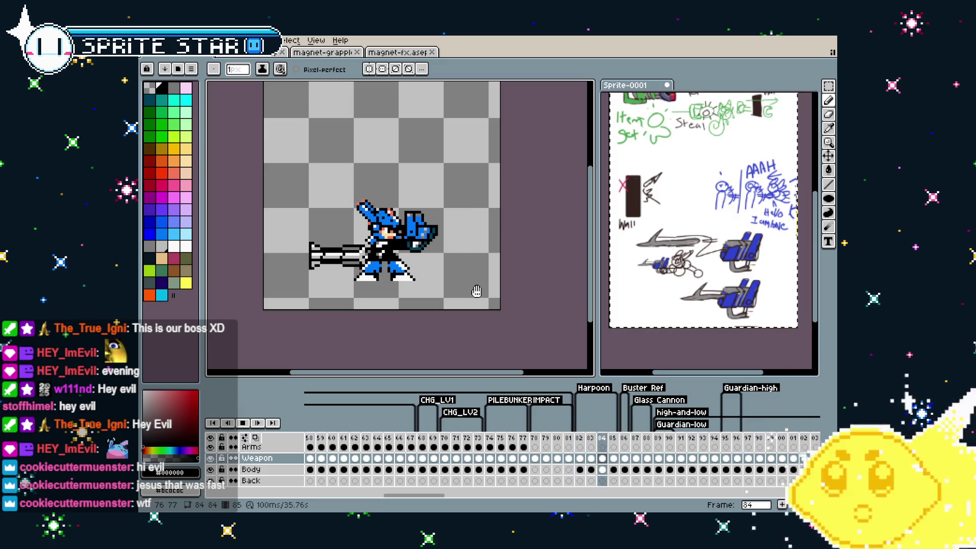
pyautogui.press('Return')
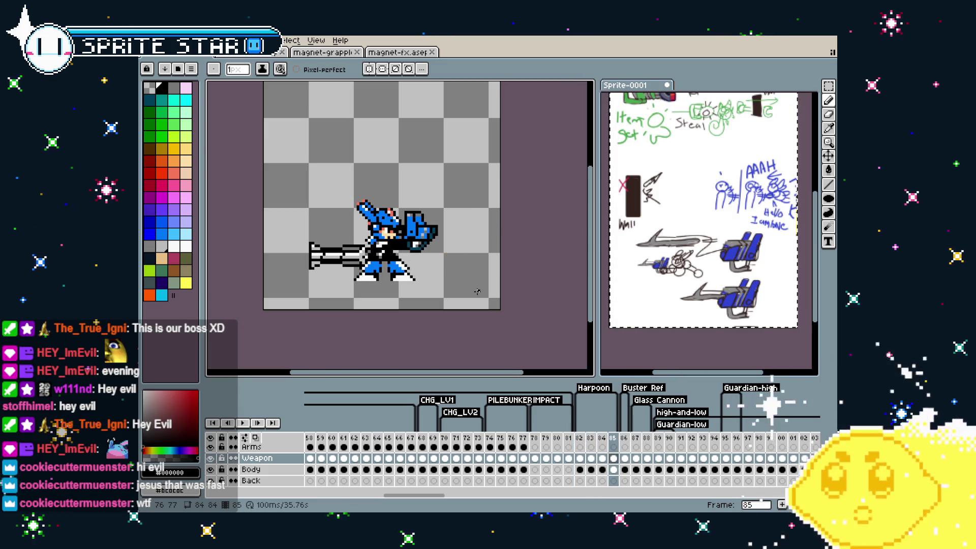
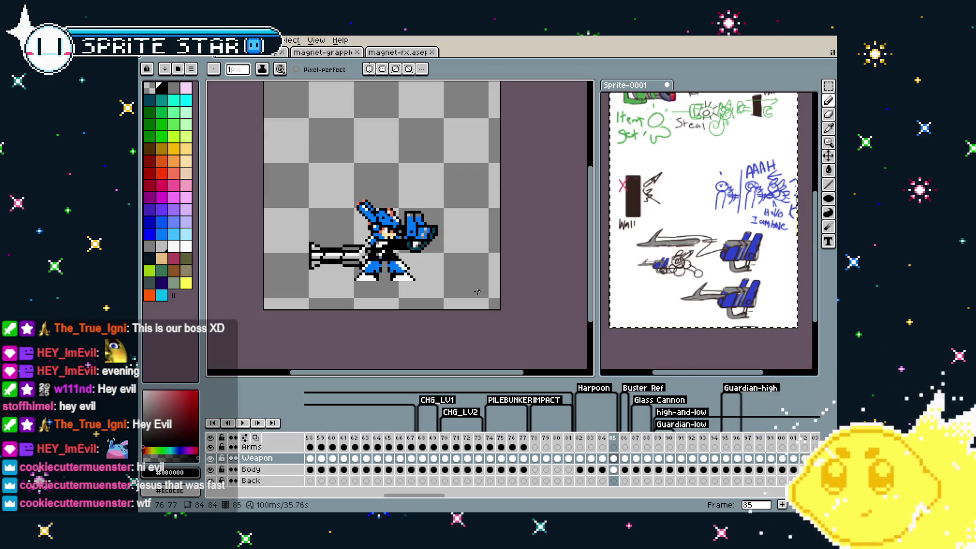
# Review harpoon frames 82–85, recentre the view, and save the sprite.
pyautogui.press('Left')
pyautogui.press('Left')
pyautogui.press('Left')
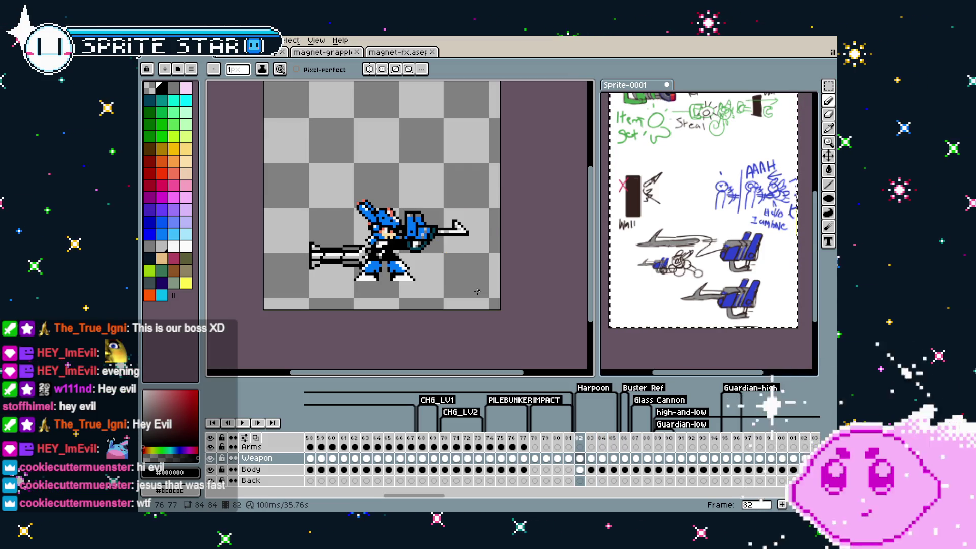
pyautogui.press('Right')
pyautogui.press('Right')
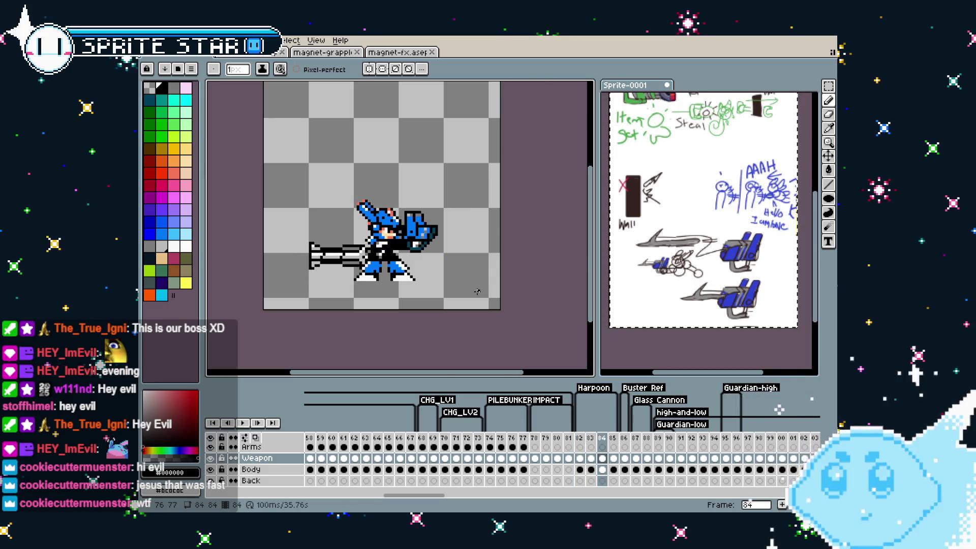
pyautogui.moveTo(401, 245); pyautogui.dragTo(385, 273)
pyautogui.hotkey('ctrl', 's')
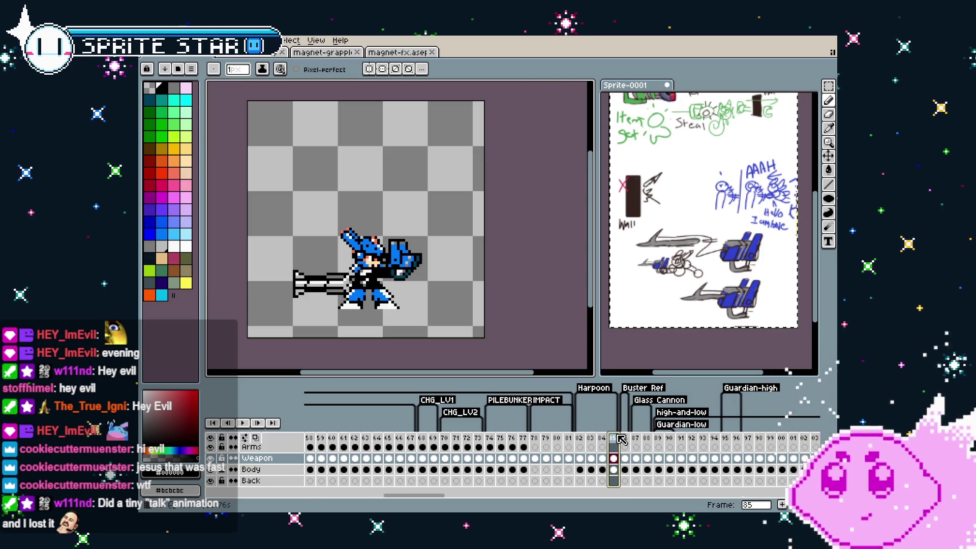
# Insert frame 86 after frame 85, tag it Harpo-Loop, and recentre the character.
pyautogui.rightClick(621, 441)
pyautogui.click(631, 447)
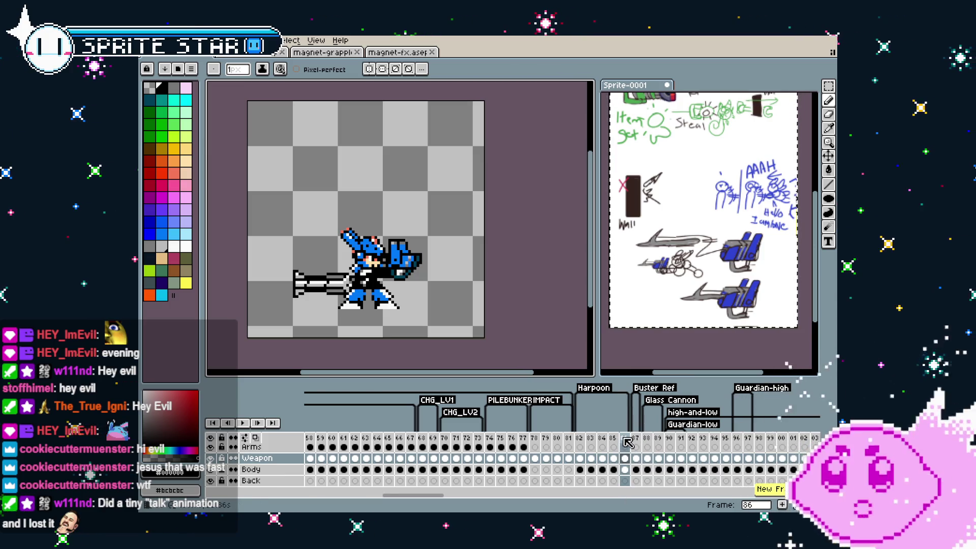
pyautogui.rightClick(628, 443)
pyautogui.click(624, 405)
pyautogui.write('Harpo')
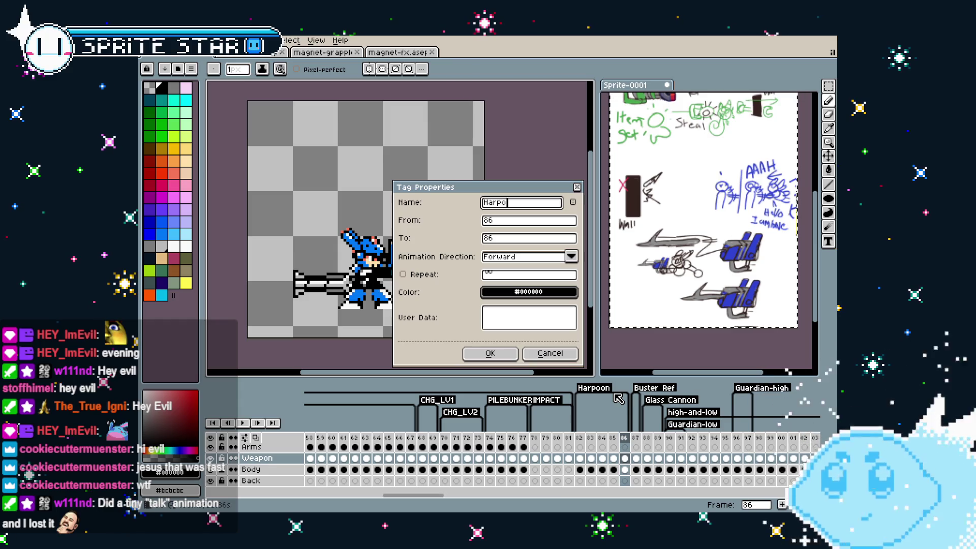
pyautogui.write('-Loop')
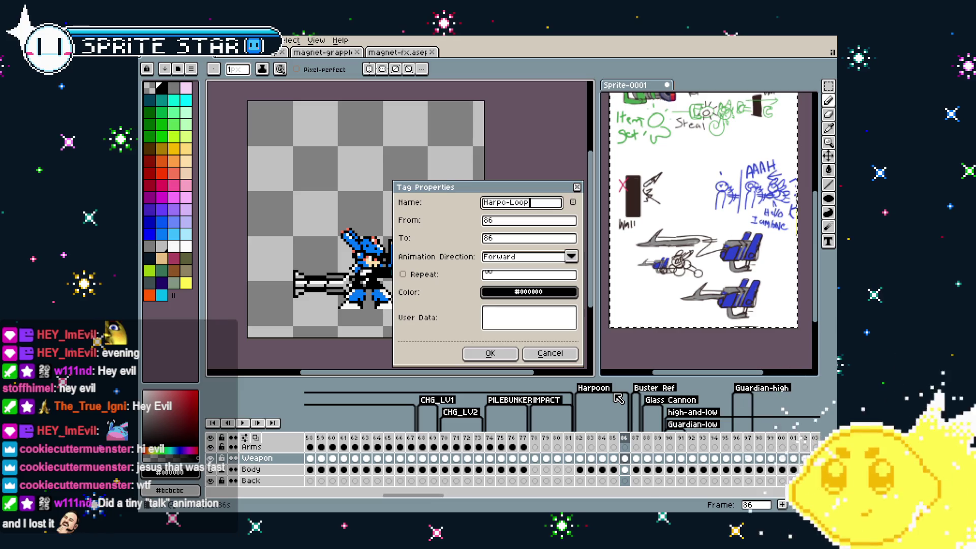
pyautogui.press('Return')
pyautogui.moveTo(431, 331); pyautogui.dragTo(436, 310)
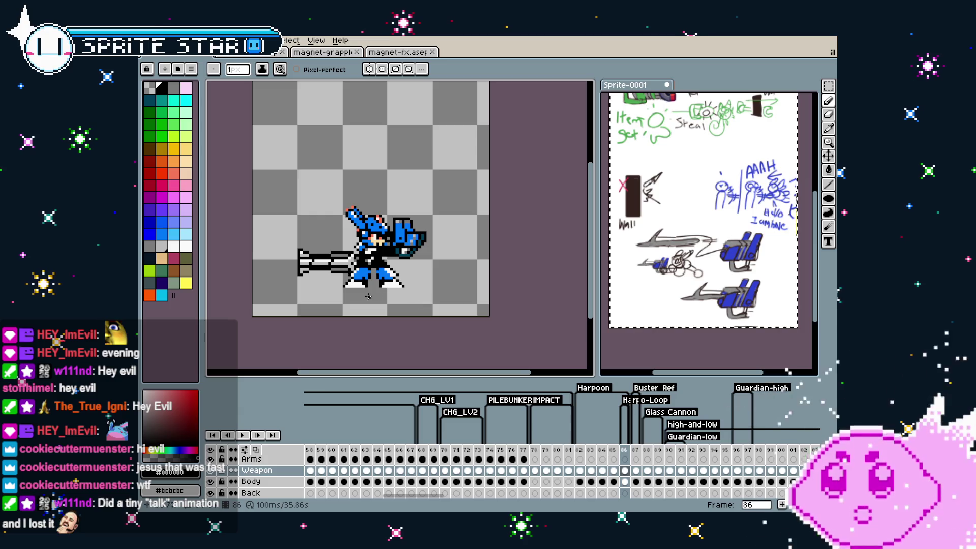
pyautogui.moveTo(361, 296); pyautogui.dragTo(385, 272)
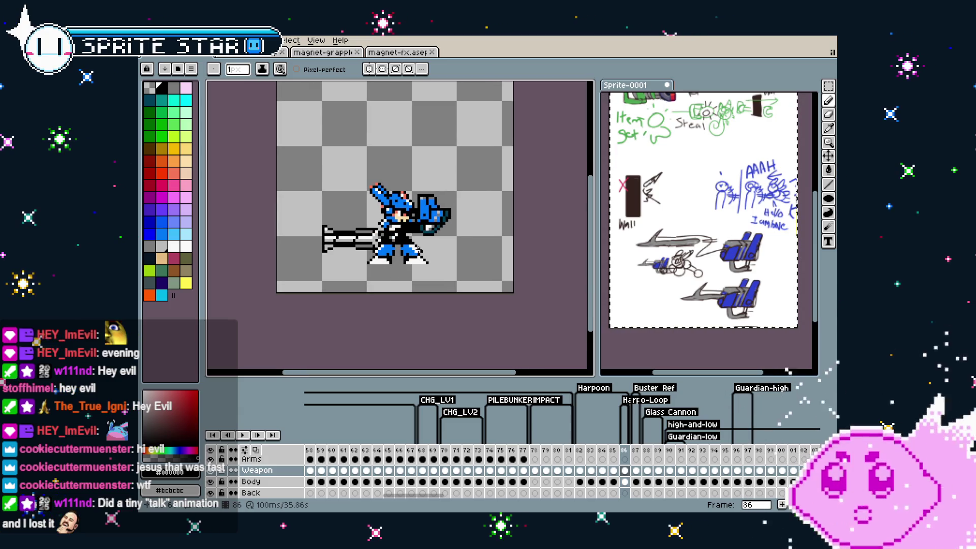
pyautogui.scroll(1, 414, 247)
pyautogui.moveTo(425, 243)
pyautogui.mouseDown()
pyautogui.moveTo(456, 239)
pyautogui.moveTo(419, 235)
pyautogui.mouseUp()
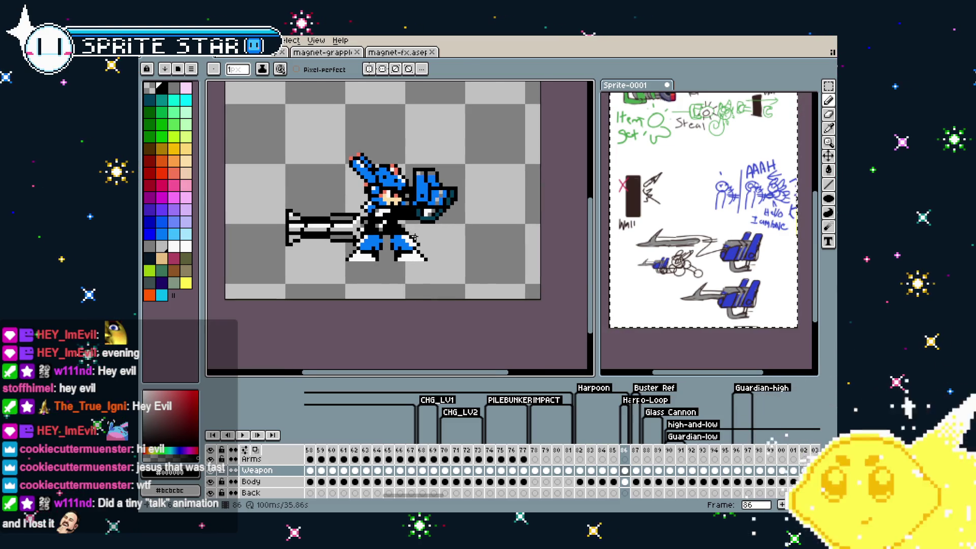
# Preview the animation, insert frame 87 after frame 86, then return to frame 86.
pyautogui.press('Left')
pyautogui.press('Left')
pyautogui.press('Return')
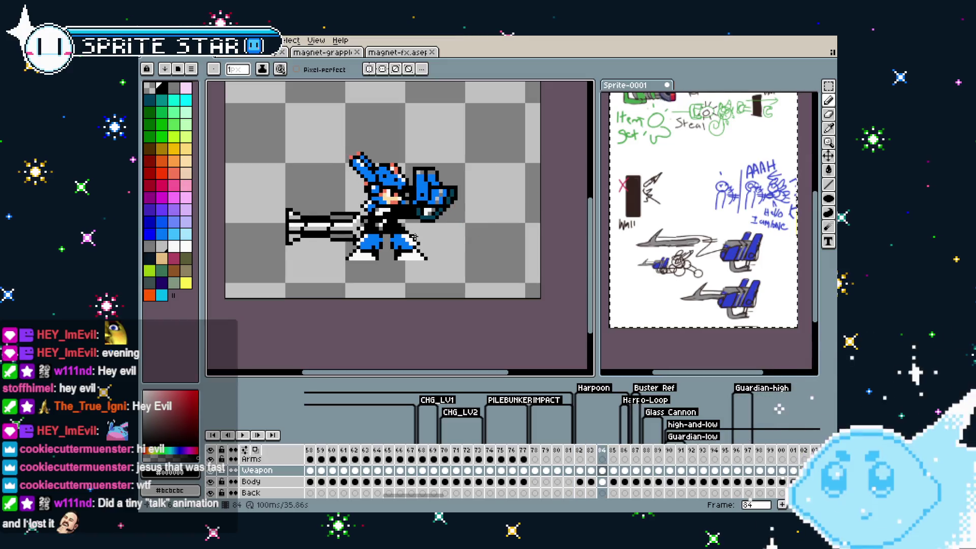
pyautogui.click(626, 451)
pyautogui.rightClick(631, 456)
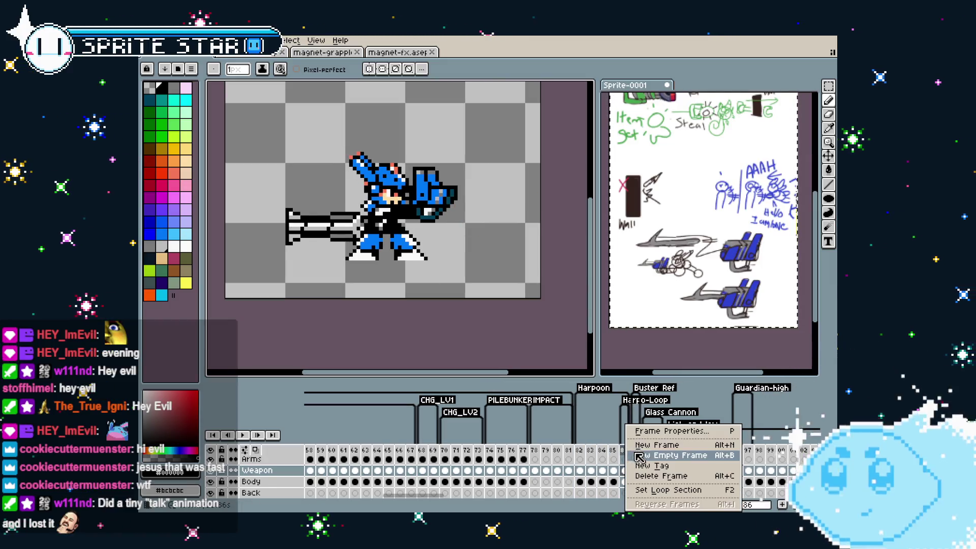
pyautogui.click(660, 458)
pyautogui.scroll(2, 470, 247)
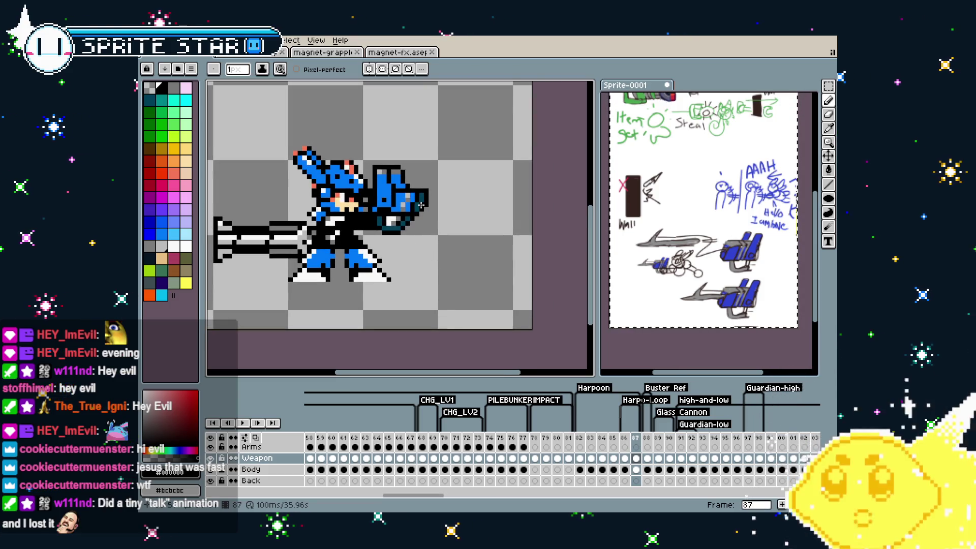
pyautogui.moveTo(405, 219); pyautogui.dragTo(386, 223)
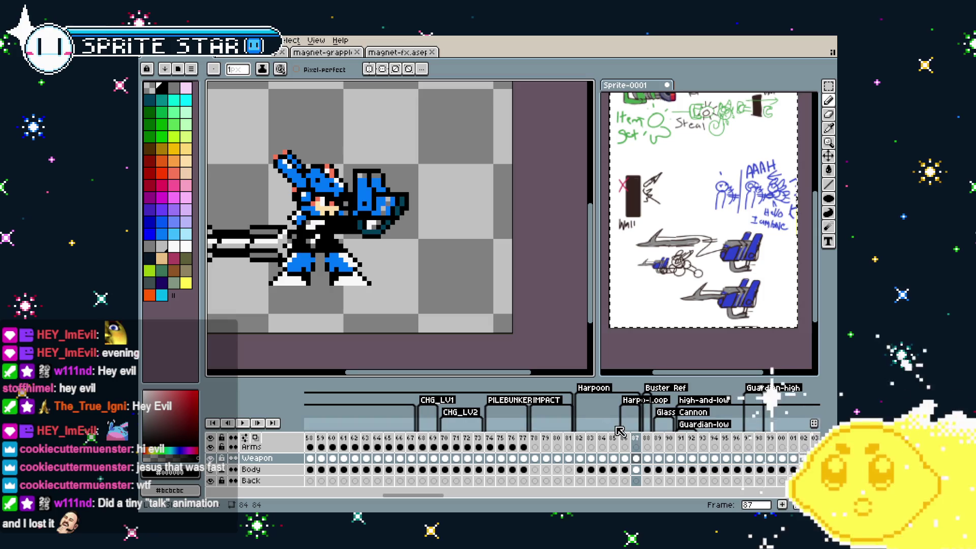
pyautogui.click(628, 439)
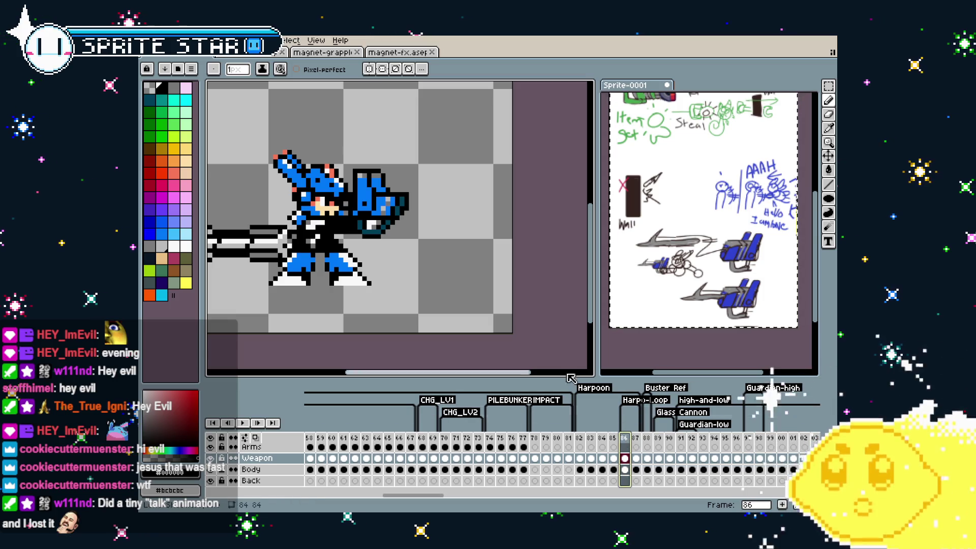
# Eyedrop dark teal #004058 and stamp a 5px teal ring just ahead of the weapon.
pyautogui.keyDown('alt'); pyautogui.click(403, 203); pyautogui.keyUp('alt')
pyautogui.press('ctrl')
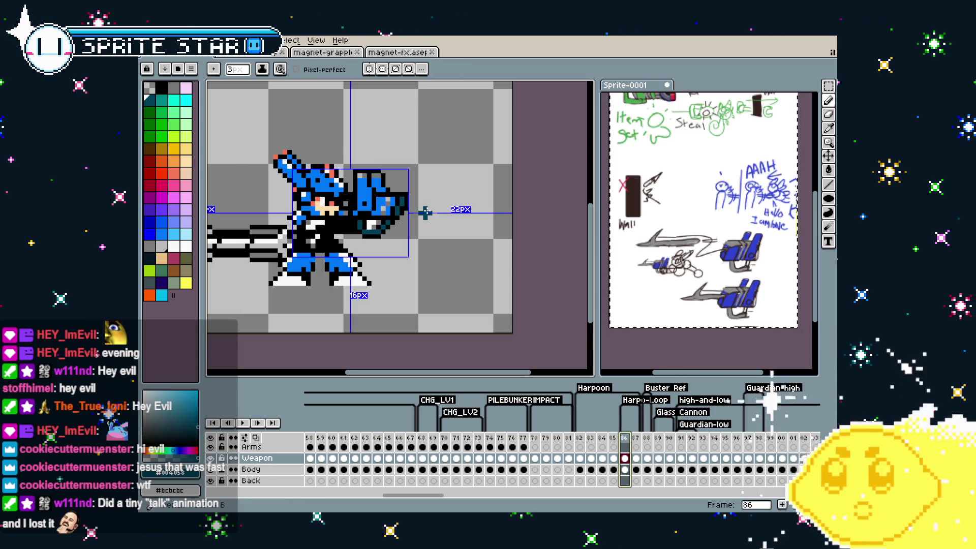
pyautogui.press('+')
pyautogui.press('+')
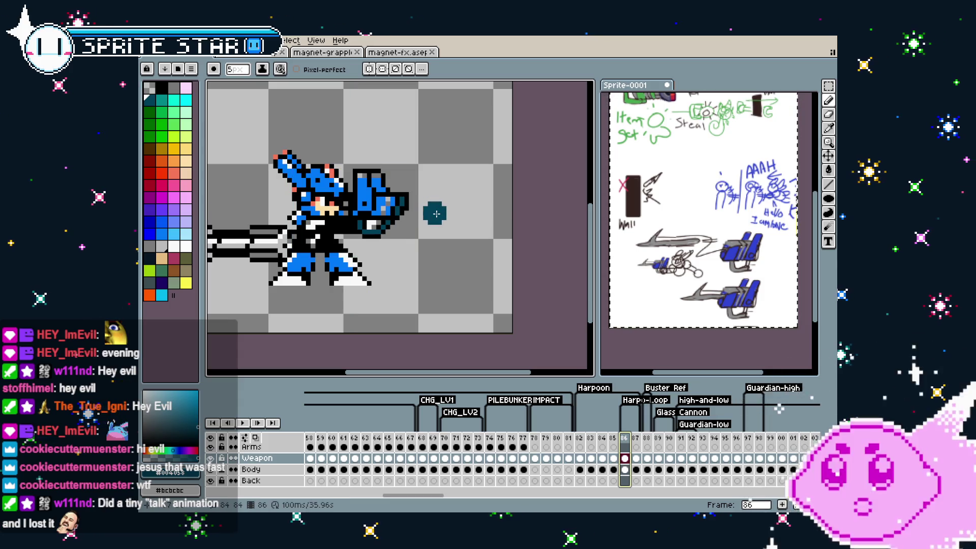
pyautogui.keyDown('alt'); pyautogui.click(436, 214); pyautogui.keyUp('alt')
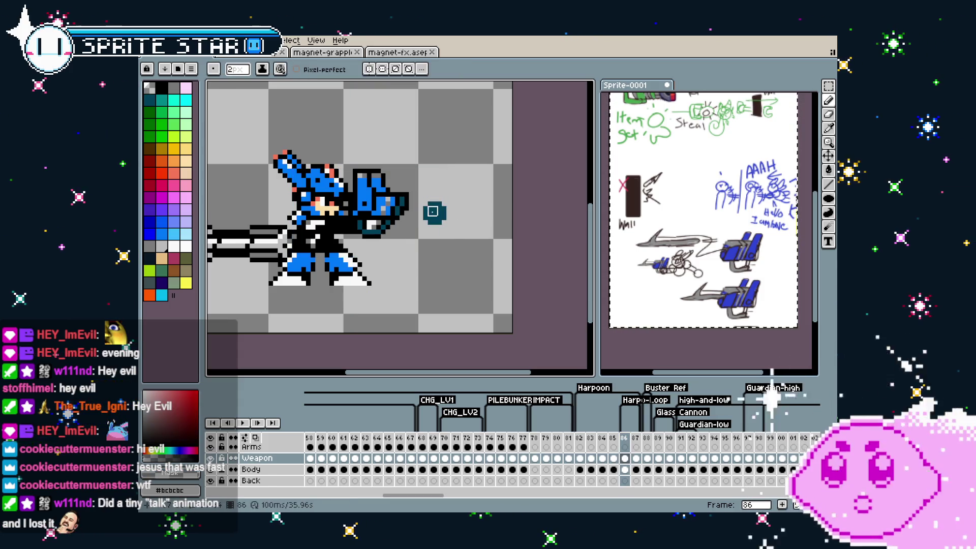
pyautogui.press('-')
pyautogui.press('-')
pyautogui.hotkey('ctrl', 'z')
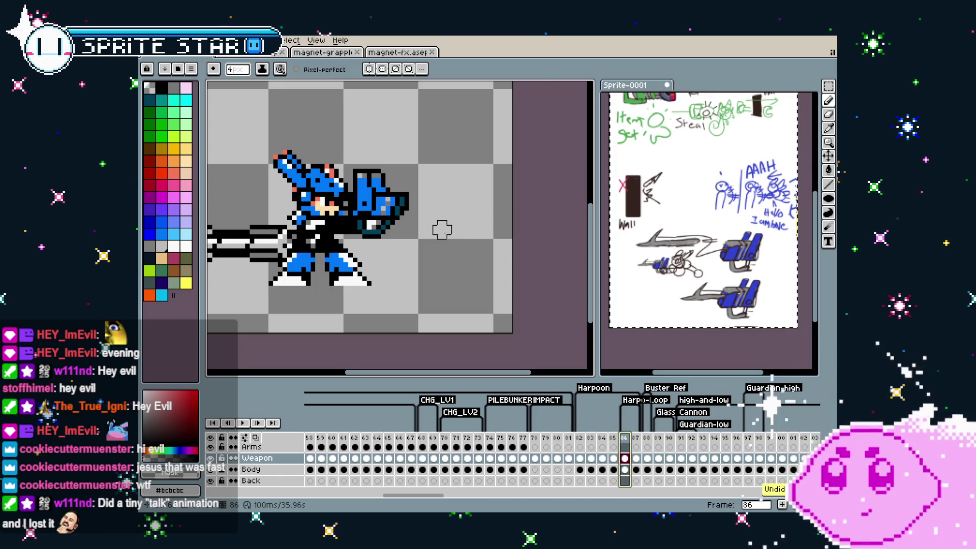
pyautogui.press('alt')
pyautogui.keyDown('alt'); pyautogui.click(411, 204); pyautogui.keyUp('alt')
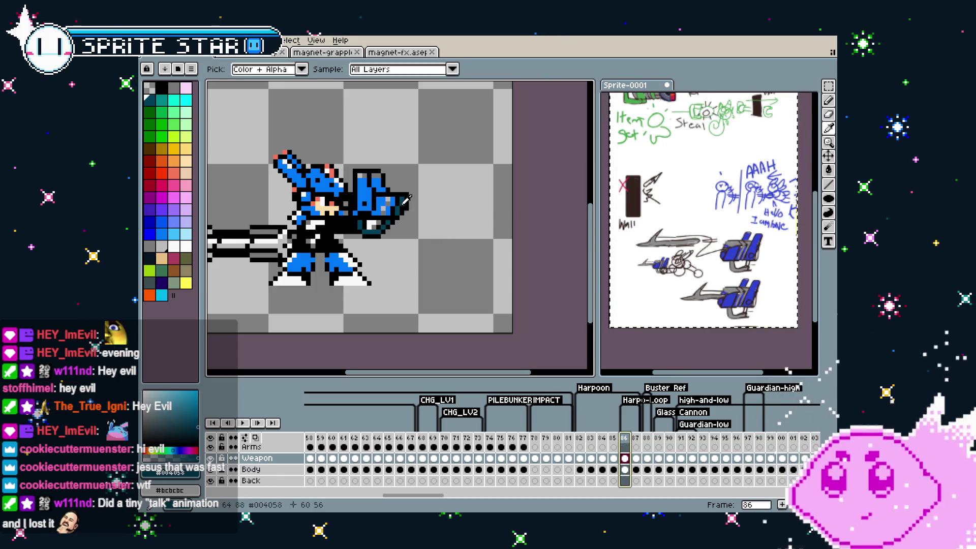
pyautogui.keyDown('alt'); pyautogui.click(433, 216); pyautogui.keyUp('alt')
pyautogui.press('-')
pyautogui.press('-')
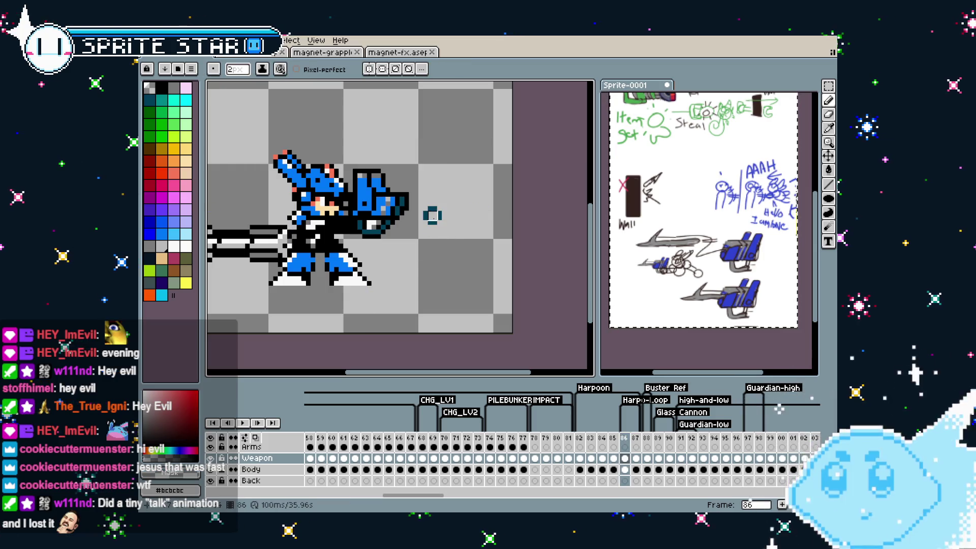
# Paint the ring's left pixel black with a 1px black brush.
pyautogui.scroll(2, 442, 229)
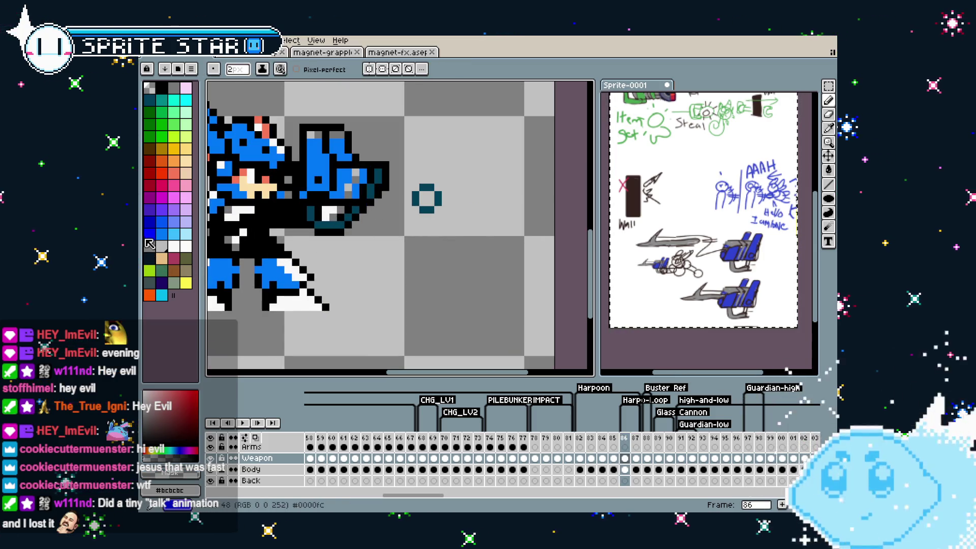
pyautogui.click(164, 91)
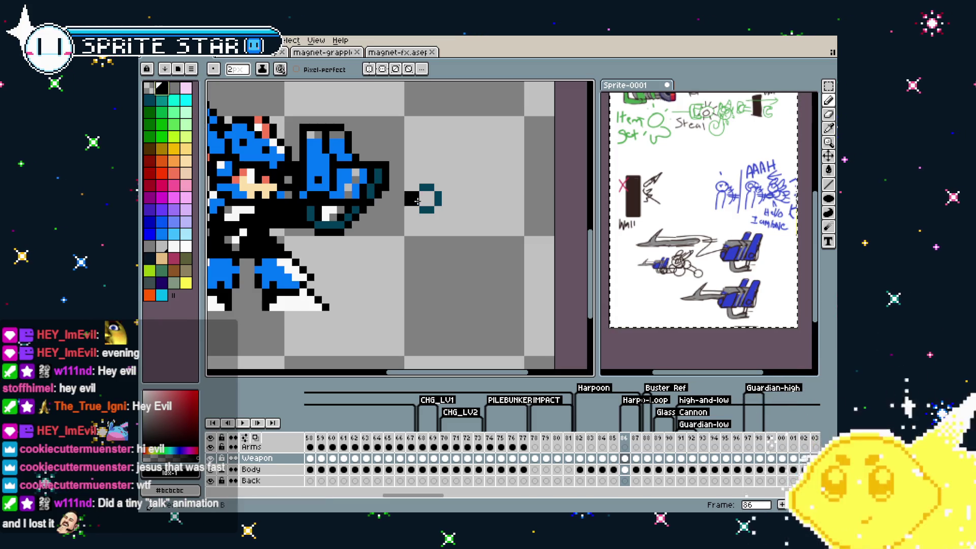
pyautogui.press('-')
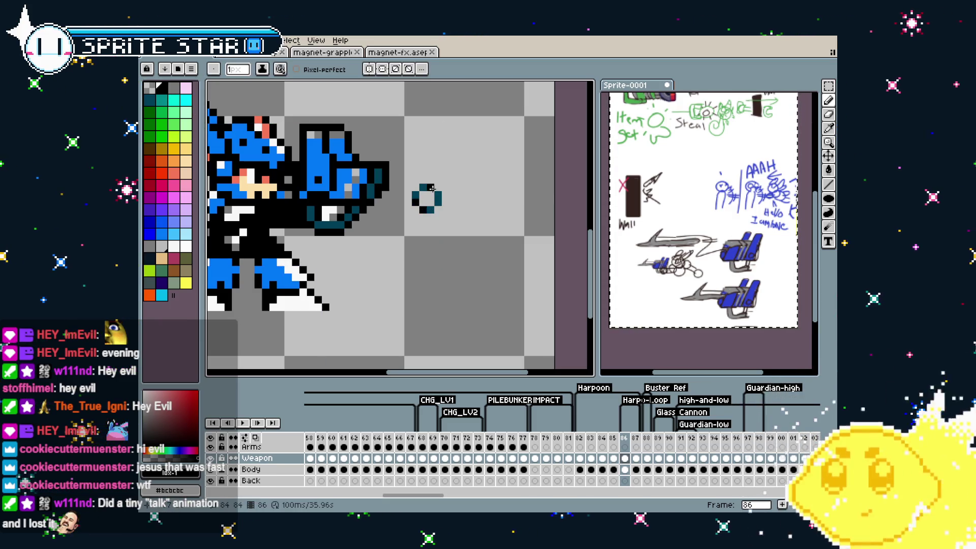
pyautogui.scroll(-3, 427, 242)
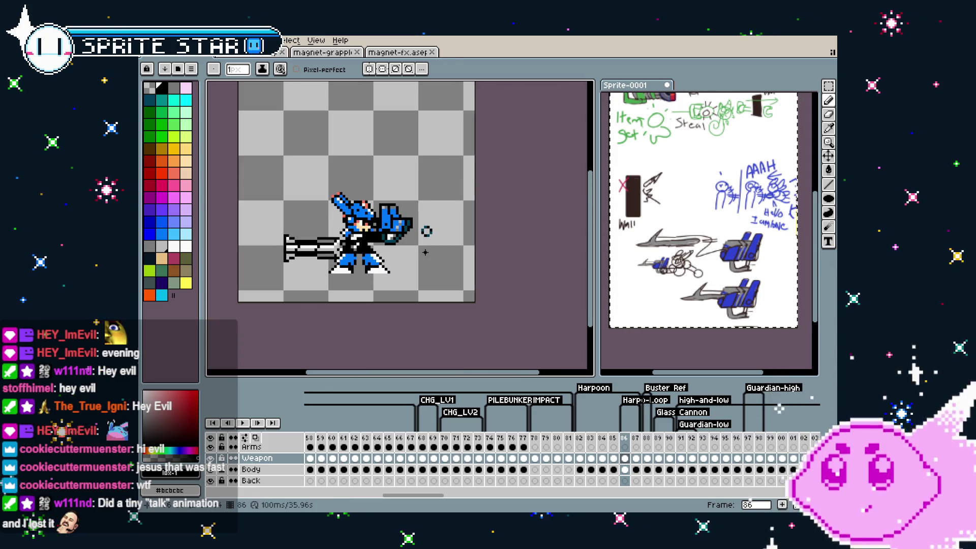
pyautogui.scroll(4, 426, 231)
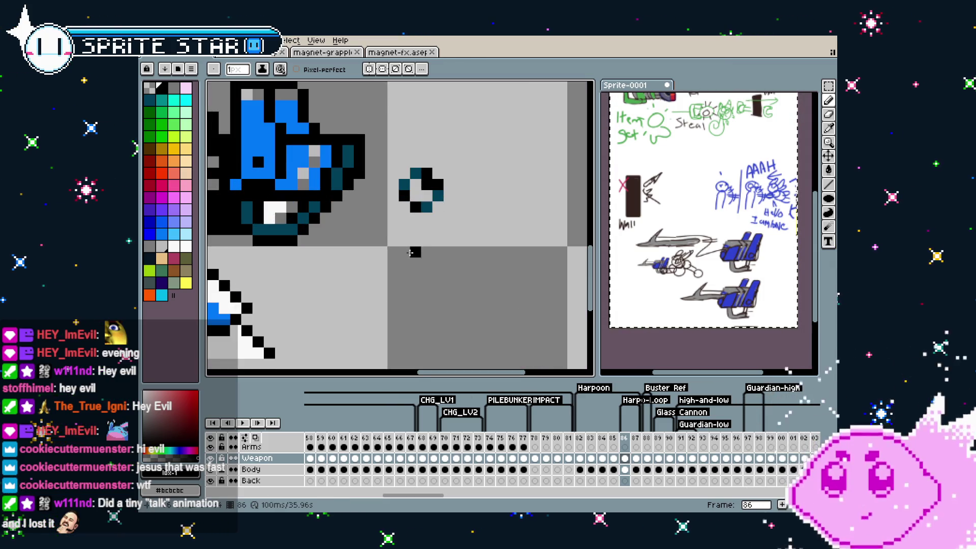
pyautogui.scroll(-3, 411, 253)
pyautogui.scroll(3, 416, 222)
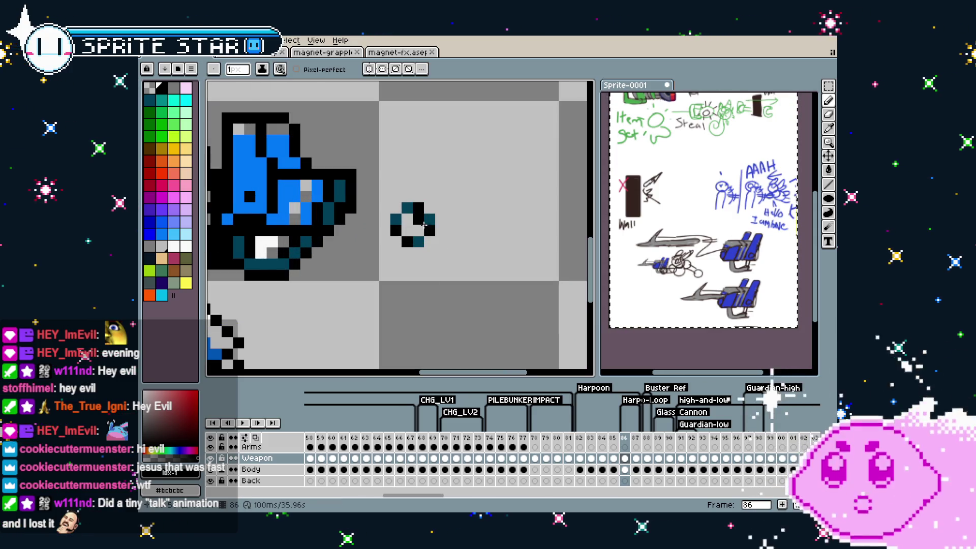
pyautogui.scroll(-4, 408, 275)
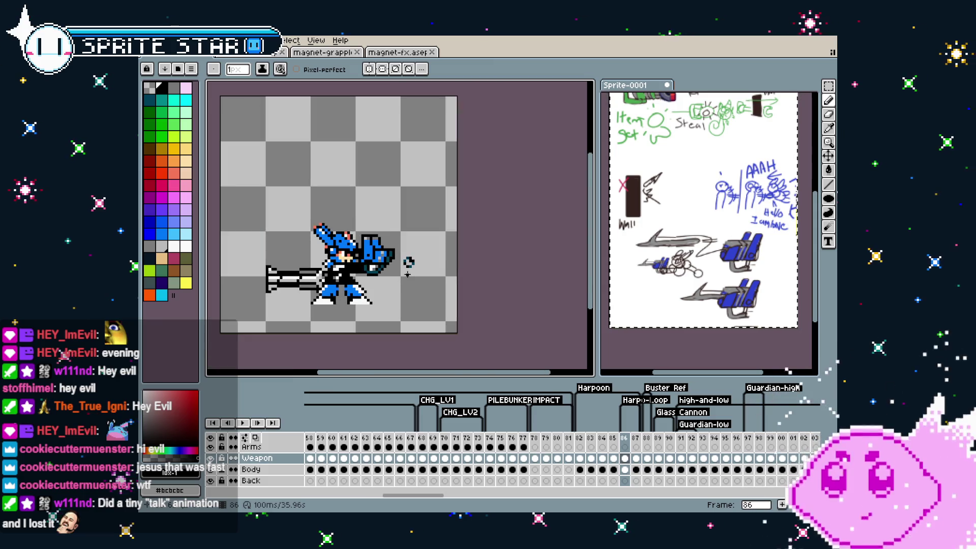
pyautogui.scroll(4, 407, 274)
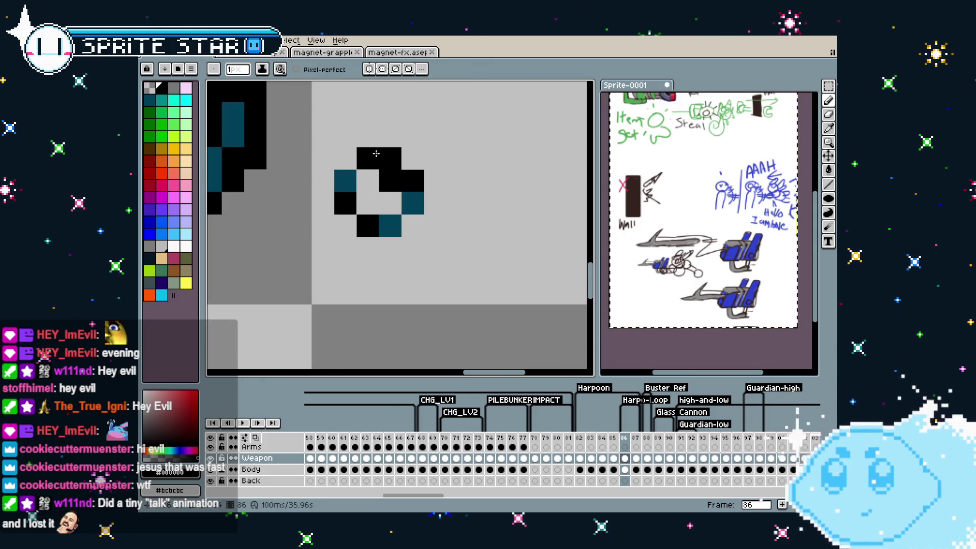
pyautogui.click(351, 178)
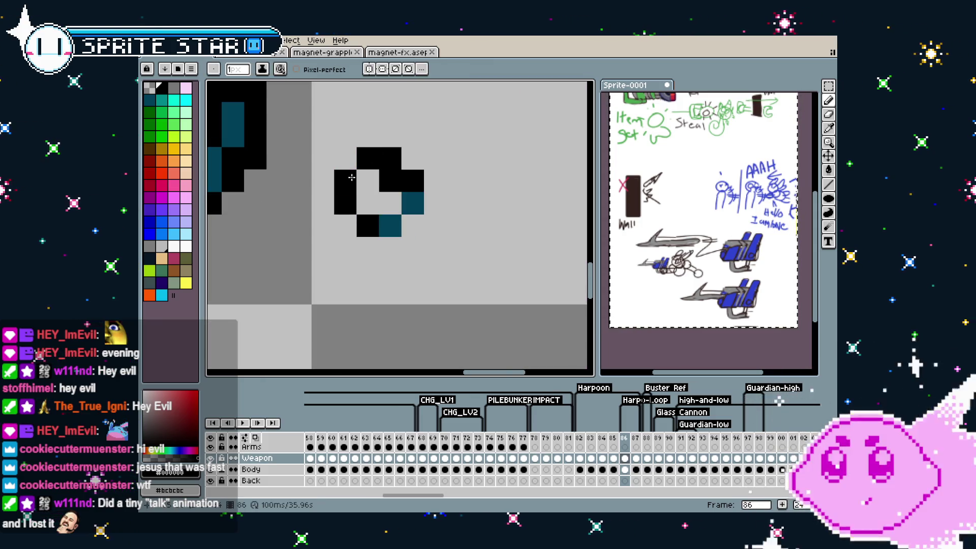
# Erase the stray tail pixel from the ring.
pyautogui.scroll(-5, 361, 256)
pyautogui.rightClick(362, 256)
pyautogui.scroll(2, 398, 288)
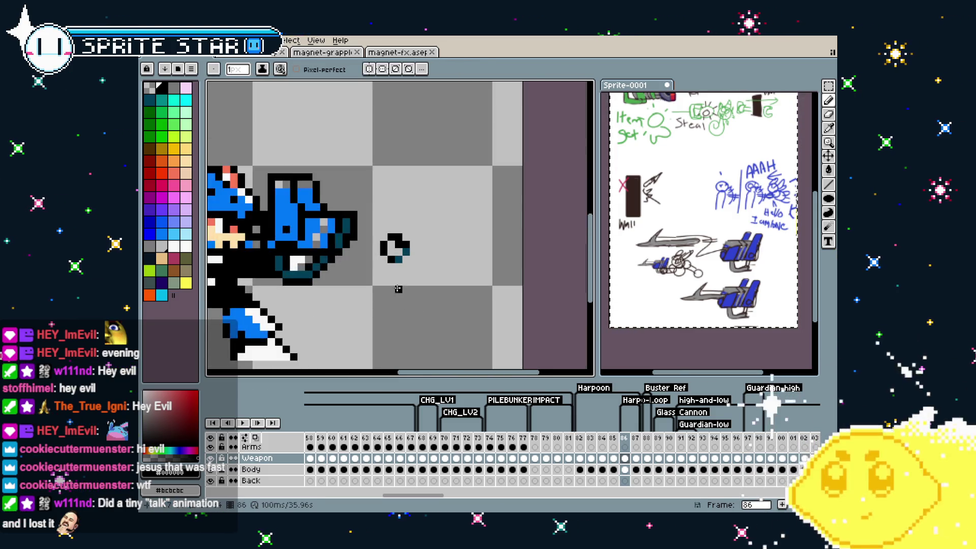
pyautogui.scroll(1, 398, 289)
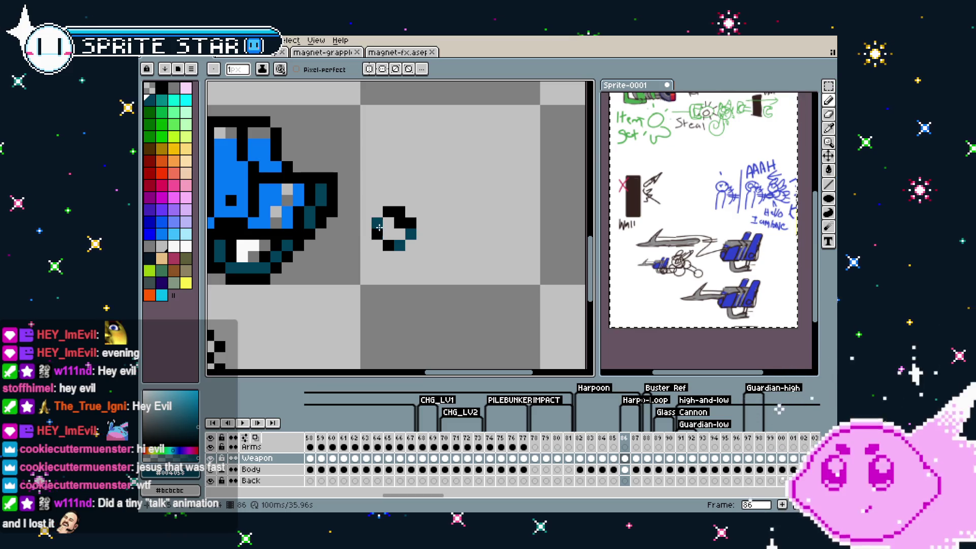
pyautogui.scroll(-3, 372, 277)
pyautogui.scroll(2, 371, 299)
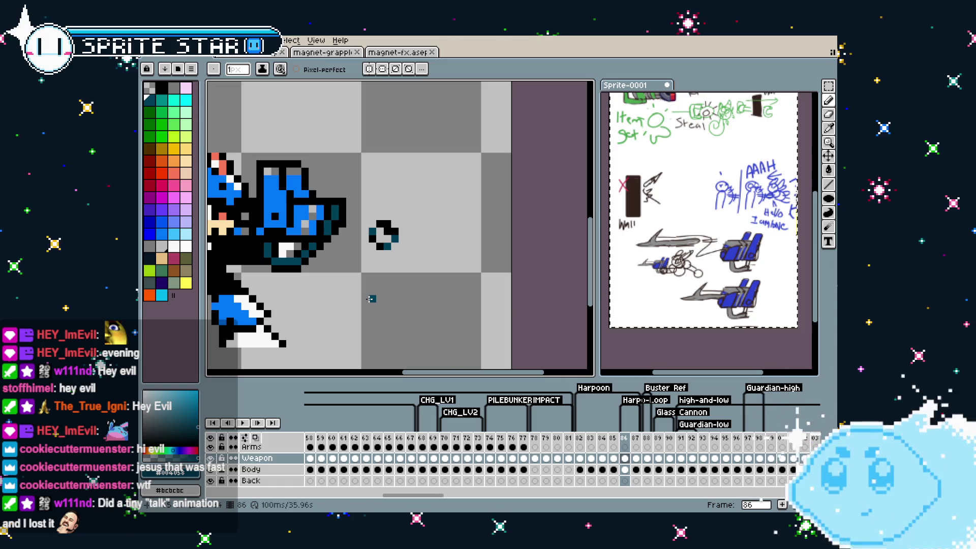
pyautogui.press('m')
pyautogui.scroll(-1, 371, 299)
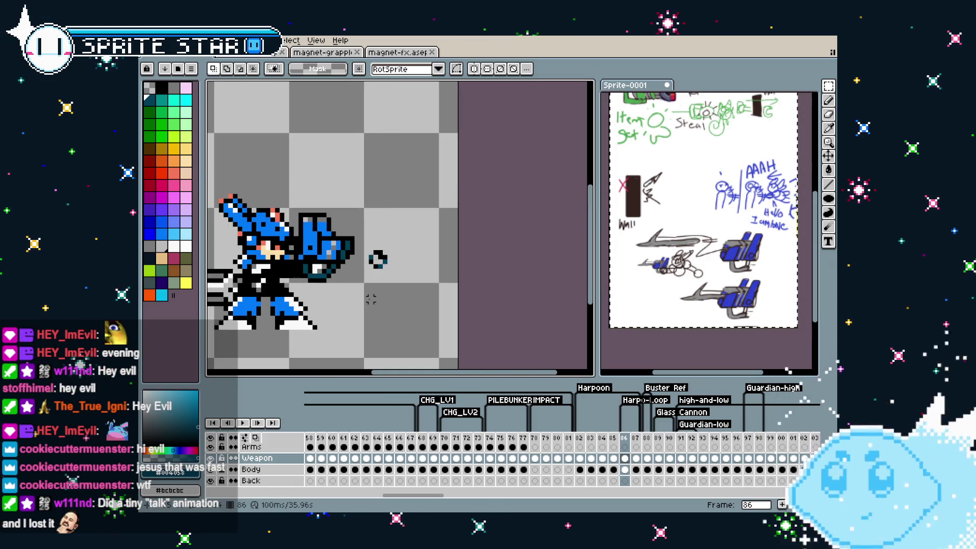
# Duplicate the ring ahead of the weapon to form a row of rings.
pyautogui.moveTo(362, 239)
pyautogui.mouseDown()
pyautogui.moveTo(399, 285)
pyautogui.moveTo(401, 271)
pyautogui.moveTo(422, 262)
pyautogui.mouseUp()
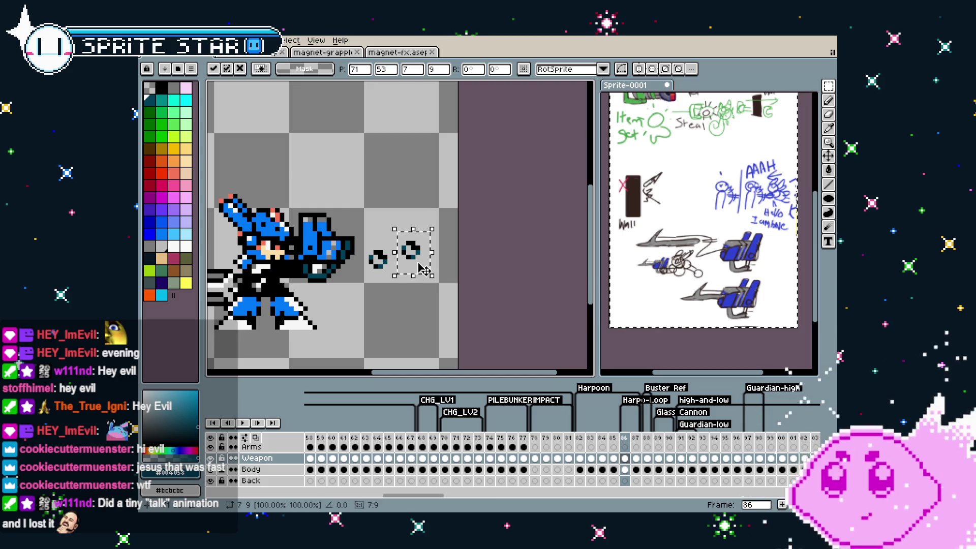
pyautogui.moveTo(421, 270); pyautogui.dragTo(451, 278)
pyautogui.press('Right')
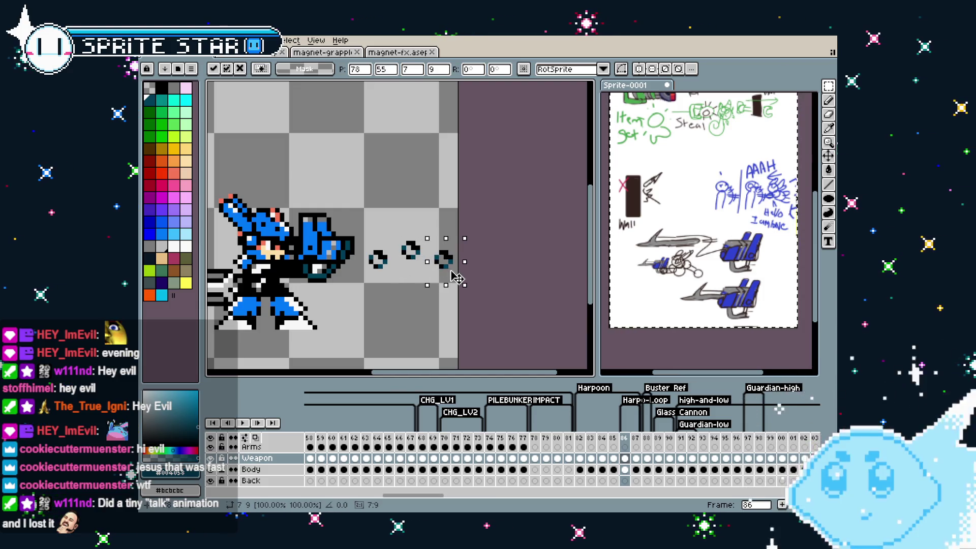
pyautogui.click(404, 299)
pyautogui.scroll(-1, 404, 299)
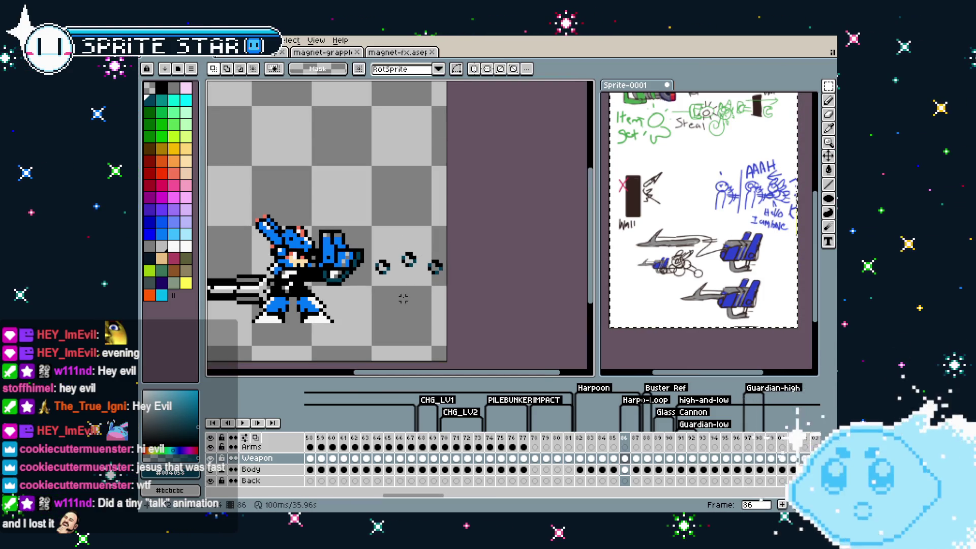
pyautogui.scroll(1, 417, 321)
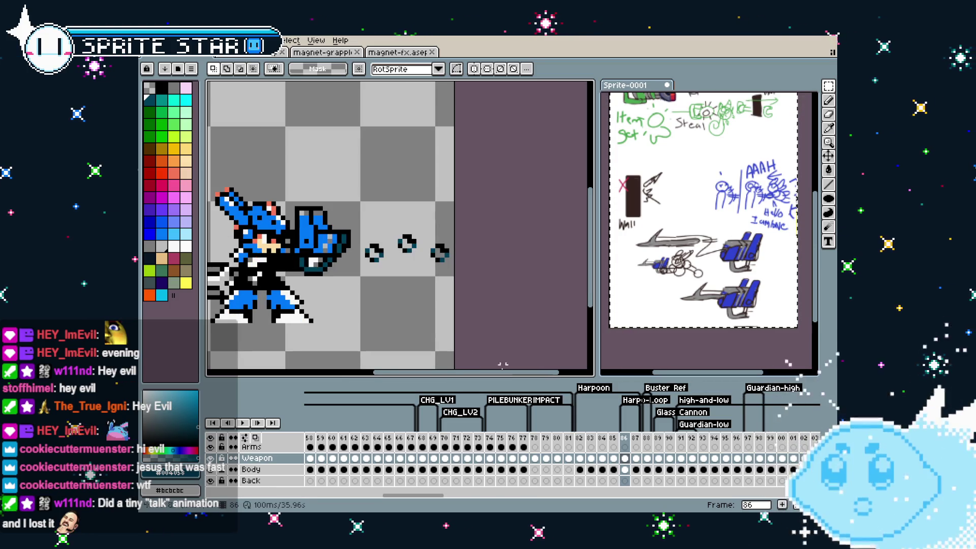
pyautogui.moveTo(370, 220); pyautogui.dragTo(432, 272)
pyautogui.click(432, 325)
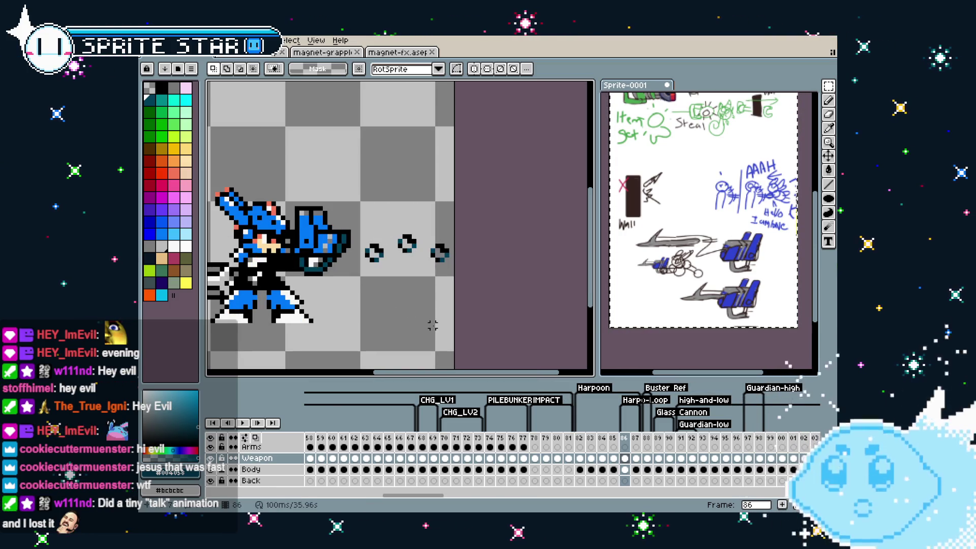
# Shift the middle ring slightly to the right.
pyautogui.moveTo(385, 226); pyautogui.dragTo(420, 265)
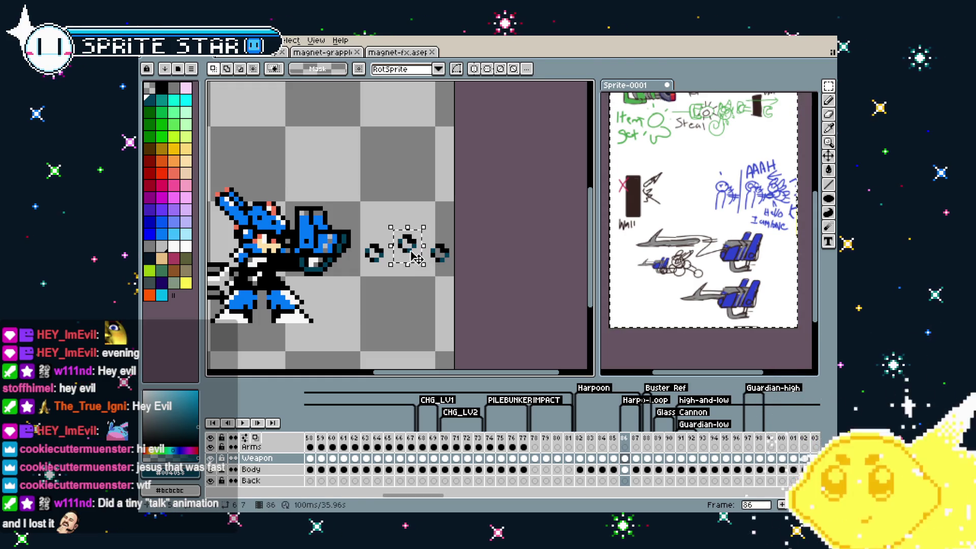
pyautogui.click(410, 259)
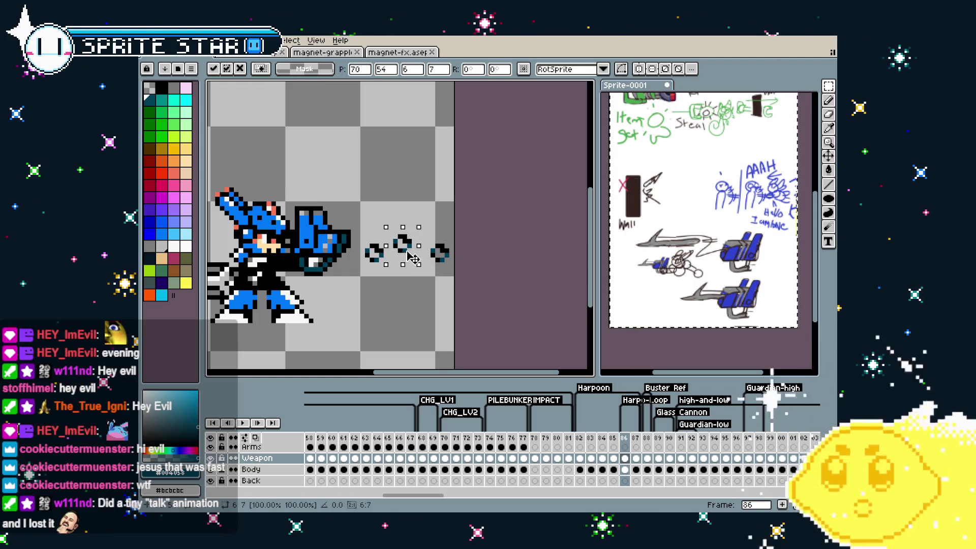
pyautogui.moveTo(409, 260); pyautogui.dragTo(414, 260)
pyautogui.click(414, 302)
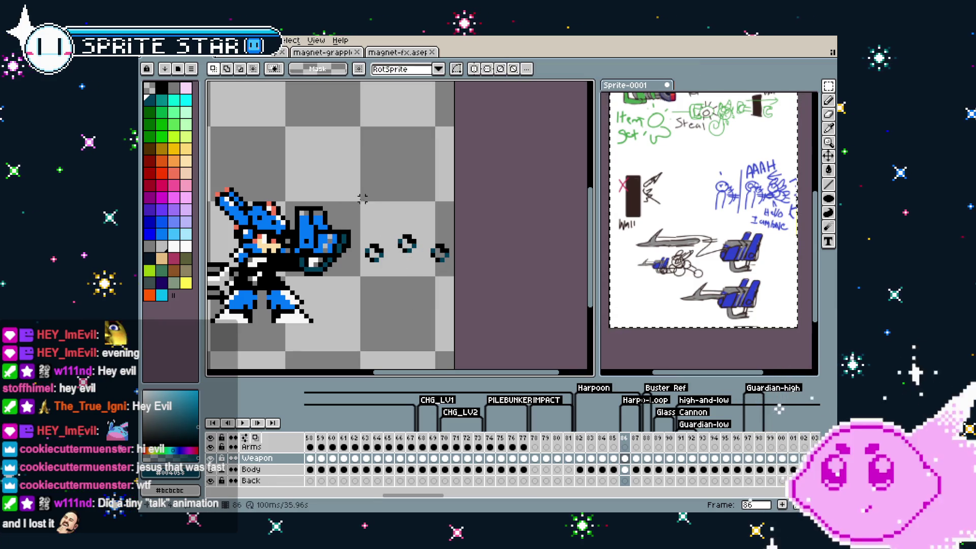
# Copy all three rings and paste them into frame 87 on the Weapon layer.
pyautogui.moveTo(357, 197); pyautogui.dragTo(447, 317)
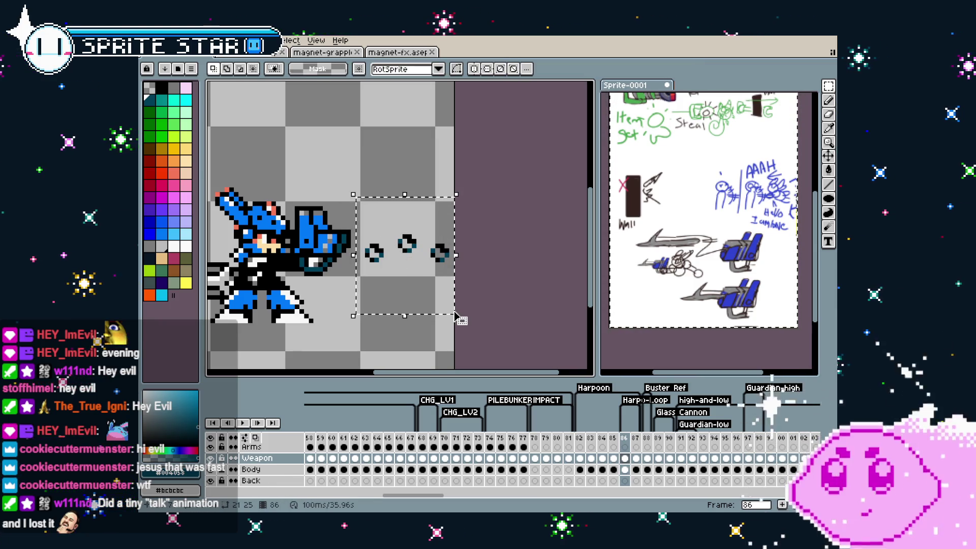
pyautogui.click(419, 330)
pyautogui.moveTo(358, 204); pyautogui.dragTo(456, 307)
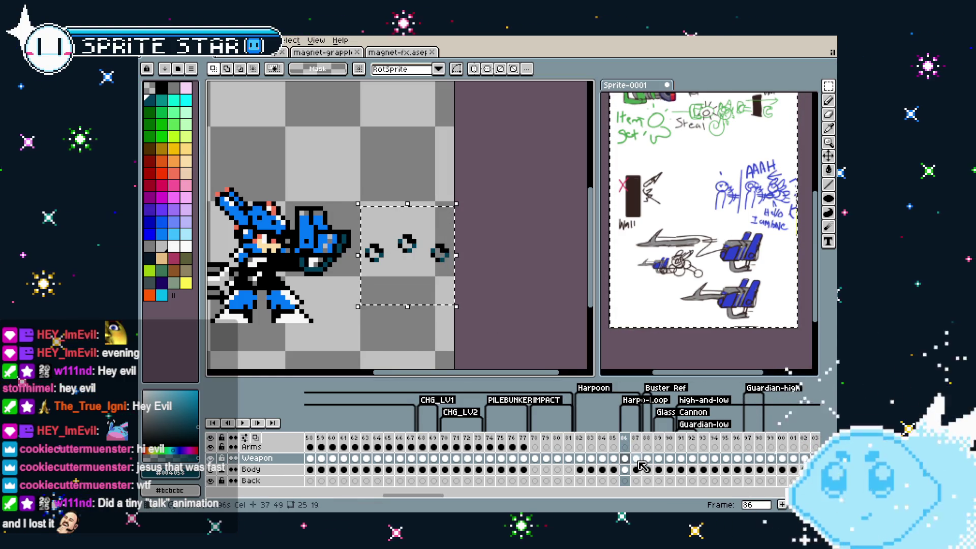
pyautogui.click(636, 459)
pyautogui.hotkey('ctrl', 'v')
pyautogui.press('Return')
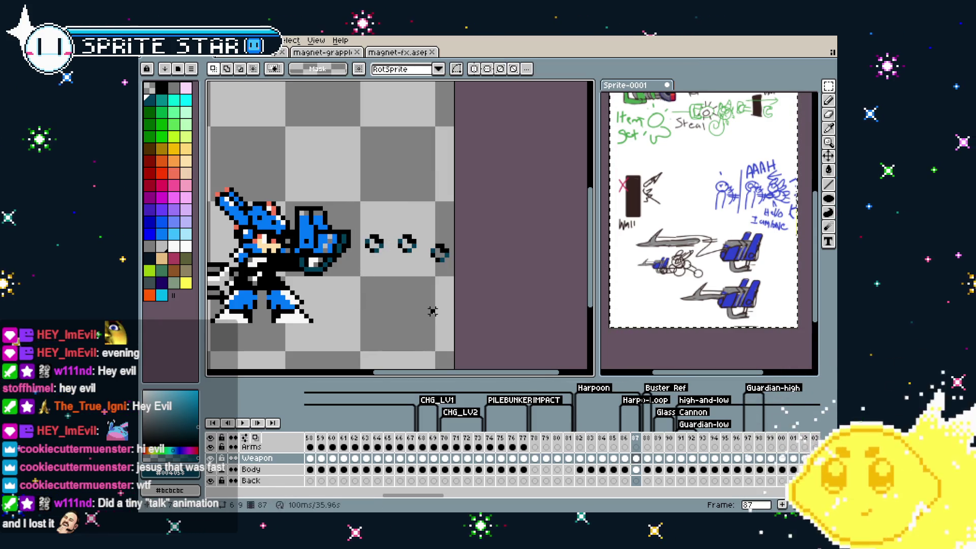
# Lower the middle ring on frame 87 and play the animation to preview.
pyautogui.moveTo(407, 244); pyautogui.dragTo(407, 252)
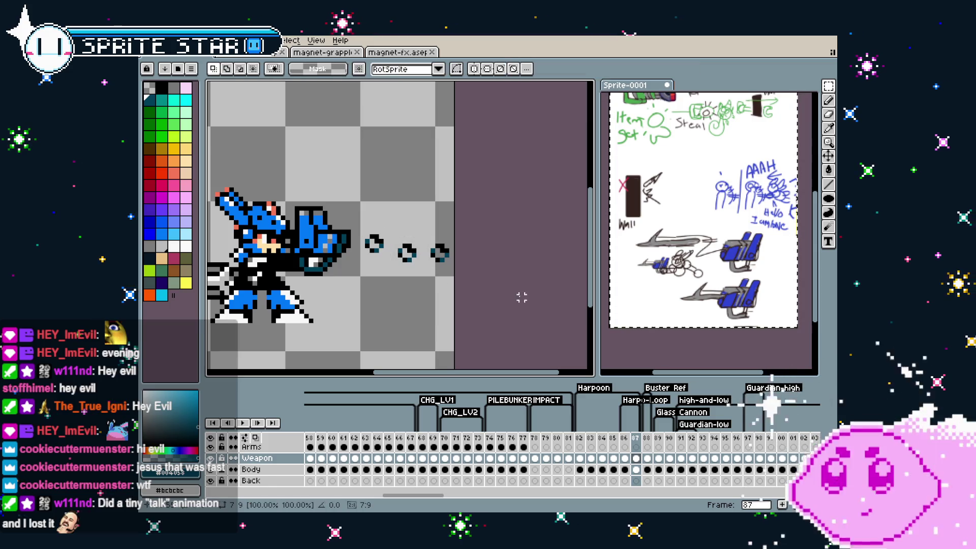
pyautogui.press('Return')
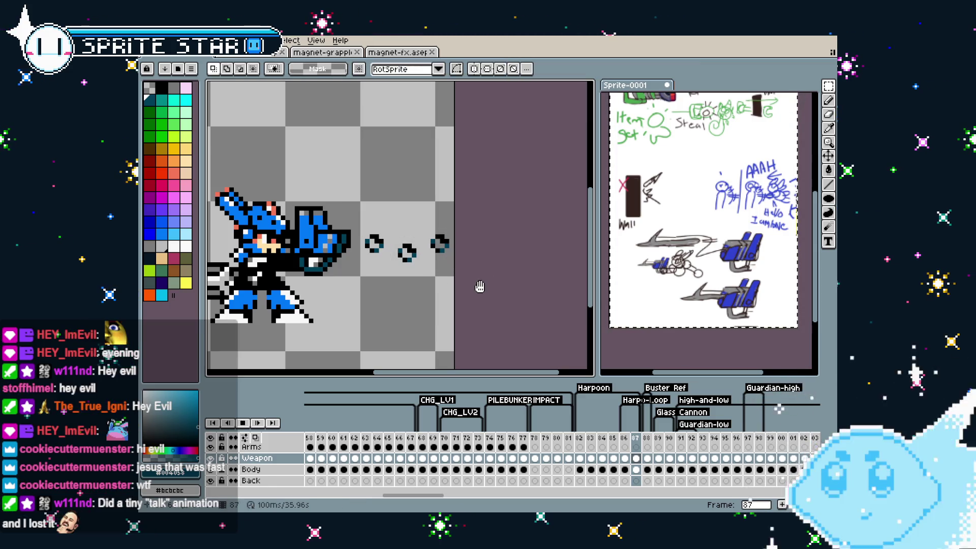
pyautogui.moveTo(480, 286)
pyautogui.mouseDown()
pyautogui.moveTo(452, 293)
pyautogui.moveTo(468, 312)
pyautogui.mouseUp()
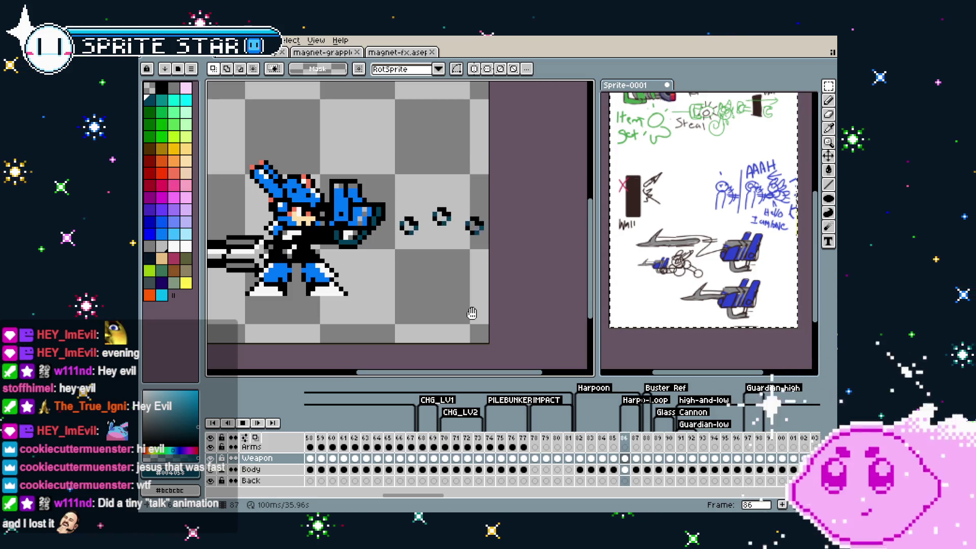
pyautogui.press('Left')
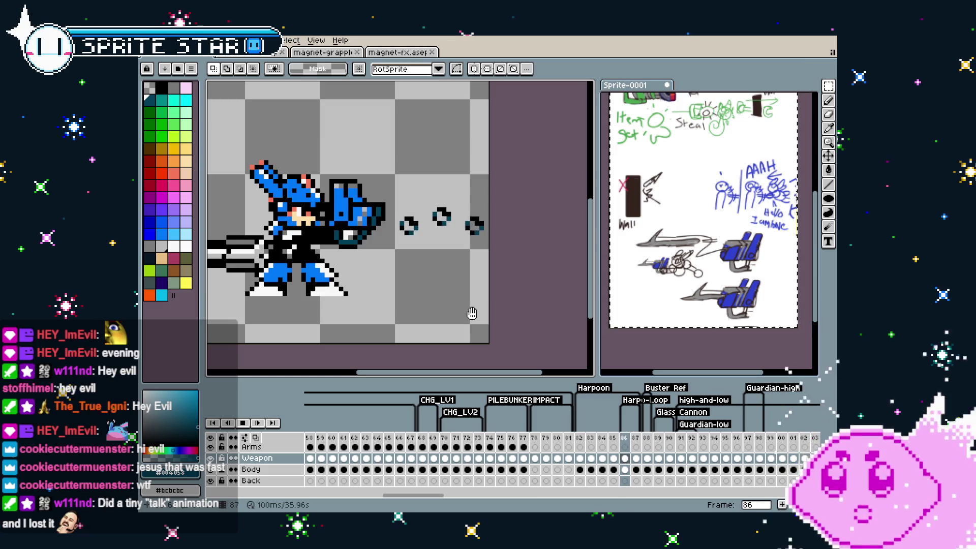
pyautogui.press('Right')
pyautogui.press('Left')
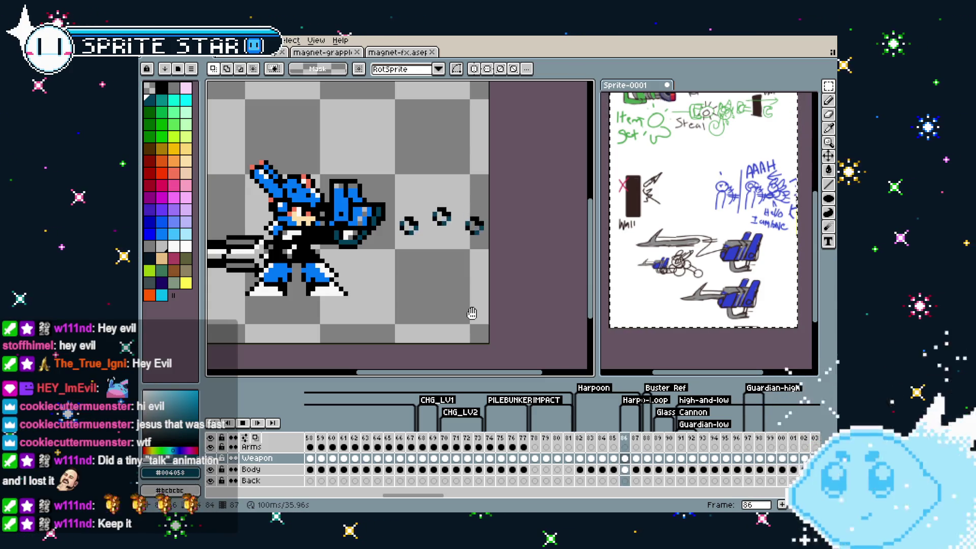
pyautogui.scroll(-2, 472, 314)
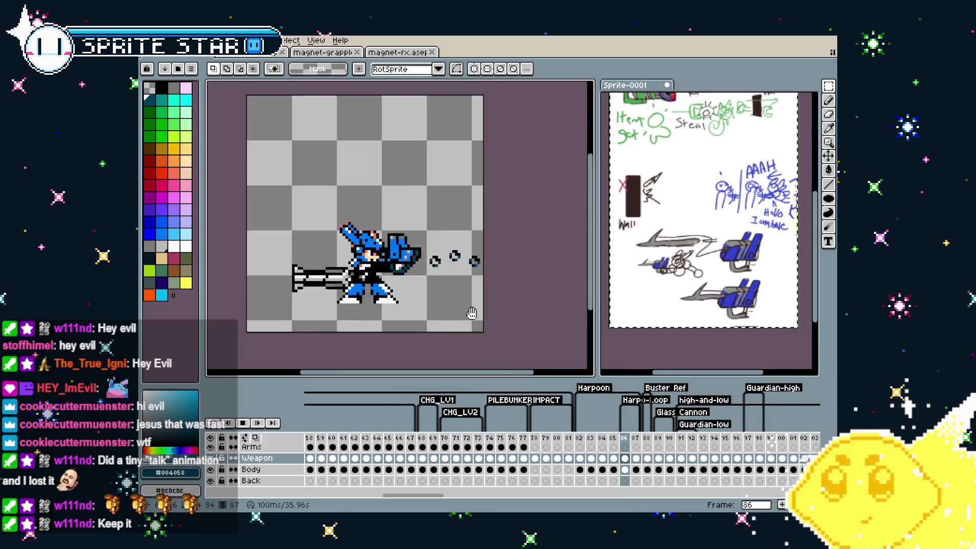
pyautogui.scroll(2, 462, 319)
pyautogui.press('Left')
pyautogui.press('Left')
pyautogui.press('Left')
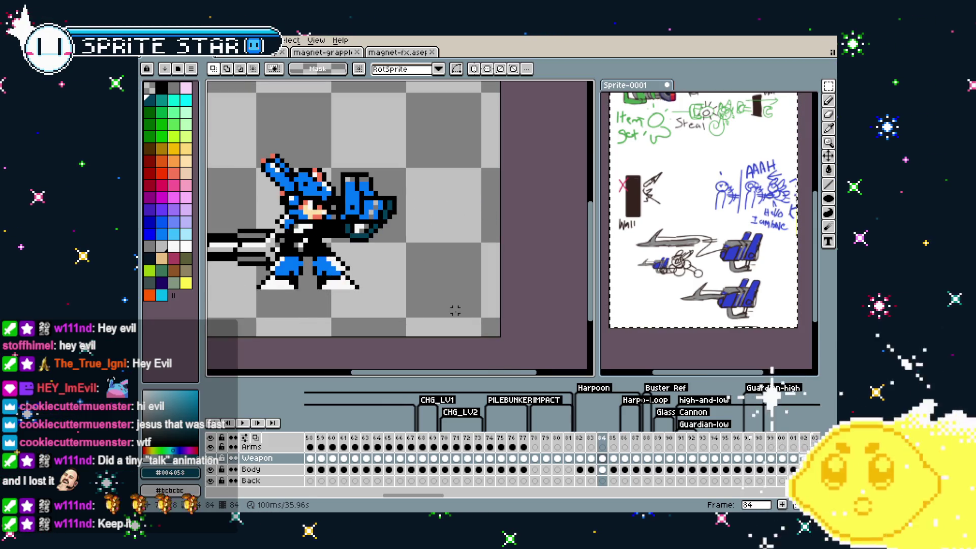
pyautogui.scroll(1, 315, 232)
pyautogui.press('b')
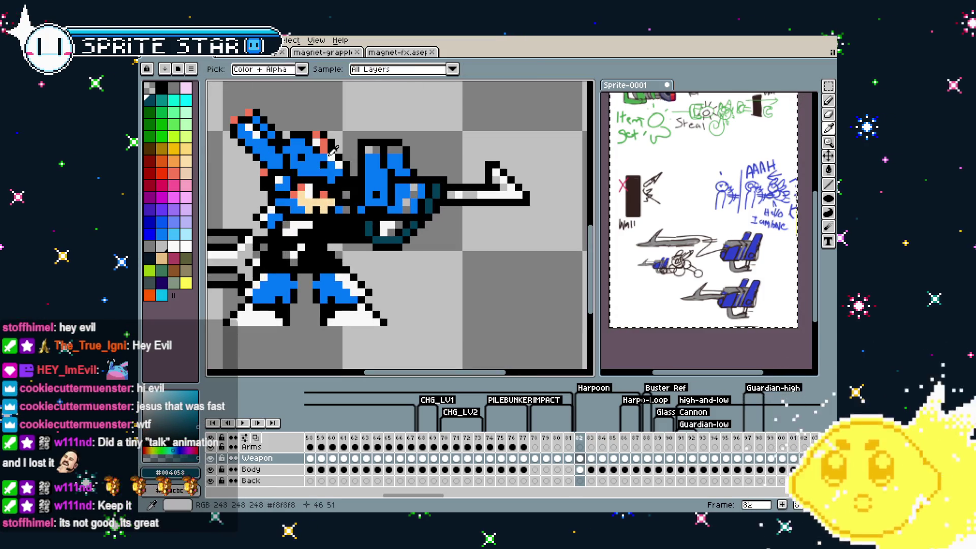
pyautogui.keyDown('alt'); pyautogui.click(368, 165); pyautogui.keyUp('alt')
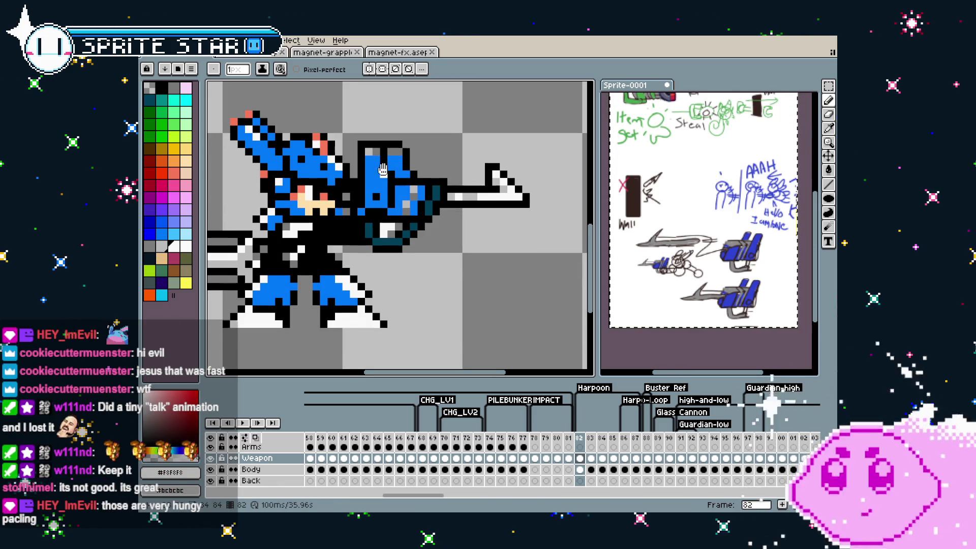
pyautogui.scroll(2, 378, 167)
pyautogui.scroll(-1, 379, 175)
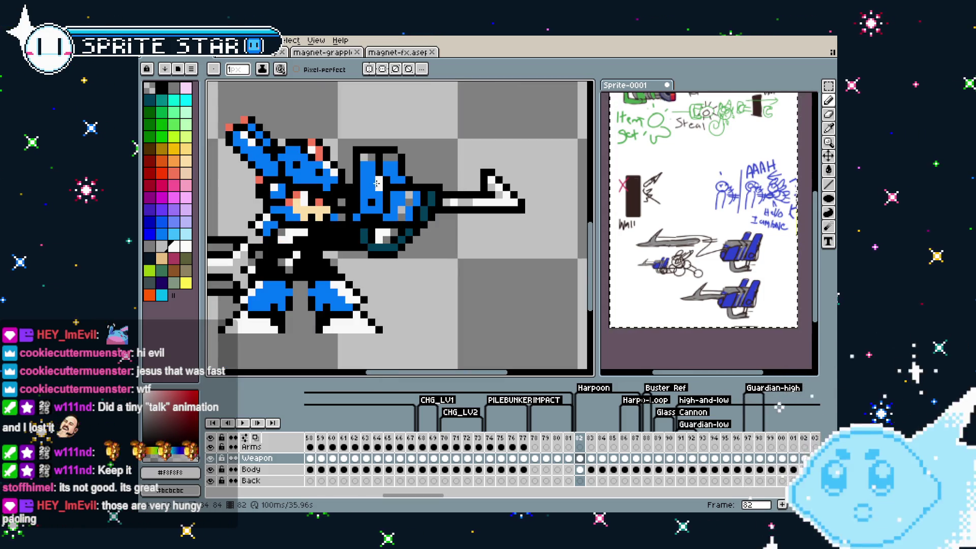
pyautogui.scroll(-3, 372, 162)
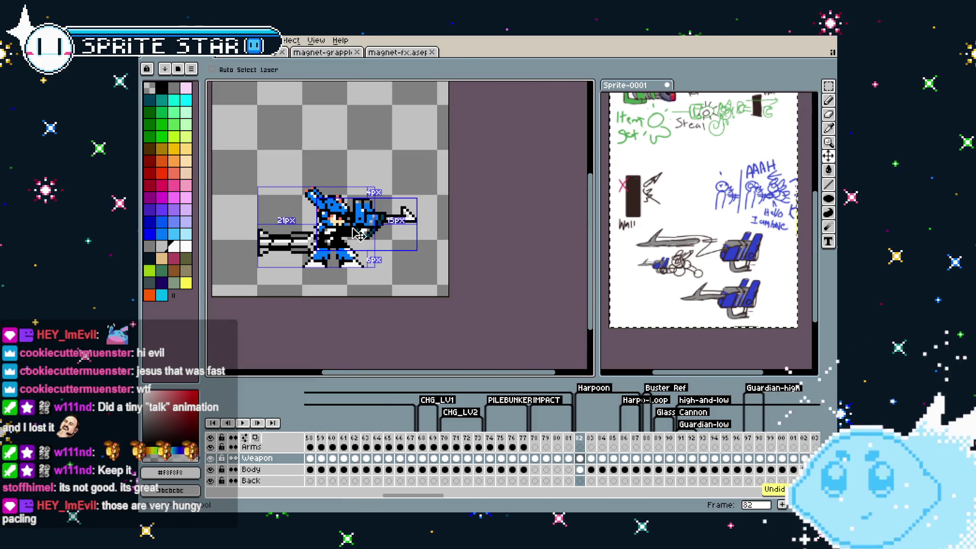
pyautogui.scroll(2, 352, 227)
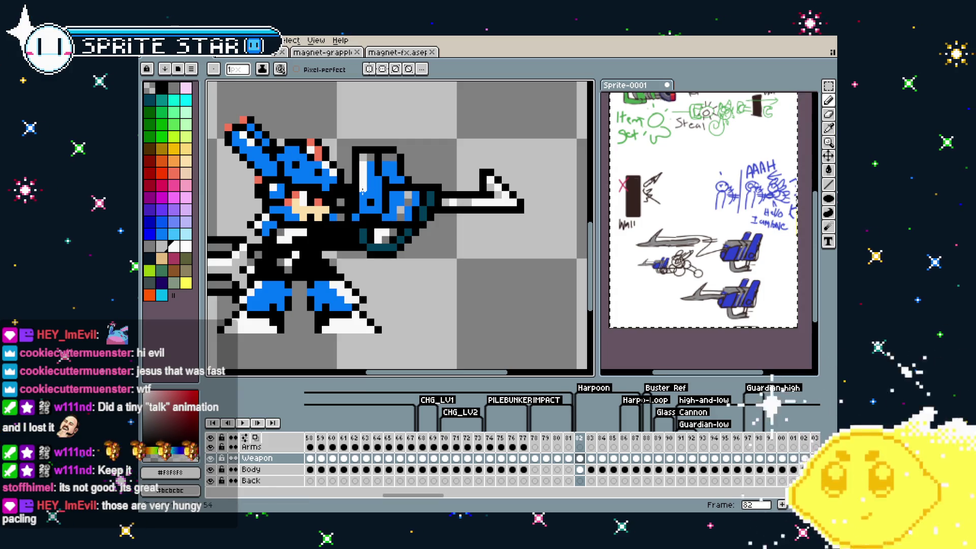
pyautogui.scroll(-1, 363, 194)
pyautogui.scroll(-1, 363, 279)
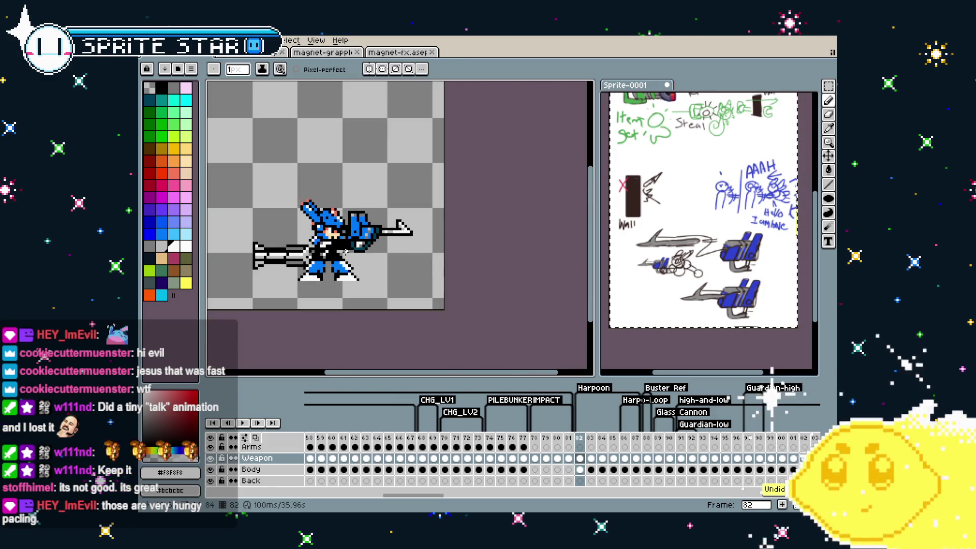
pyautogui.press('.')
pyautogui.press('Return')
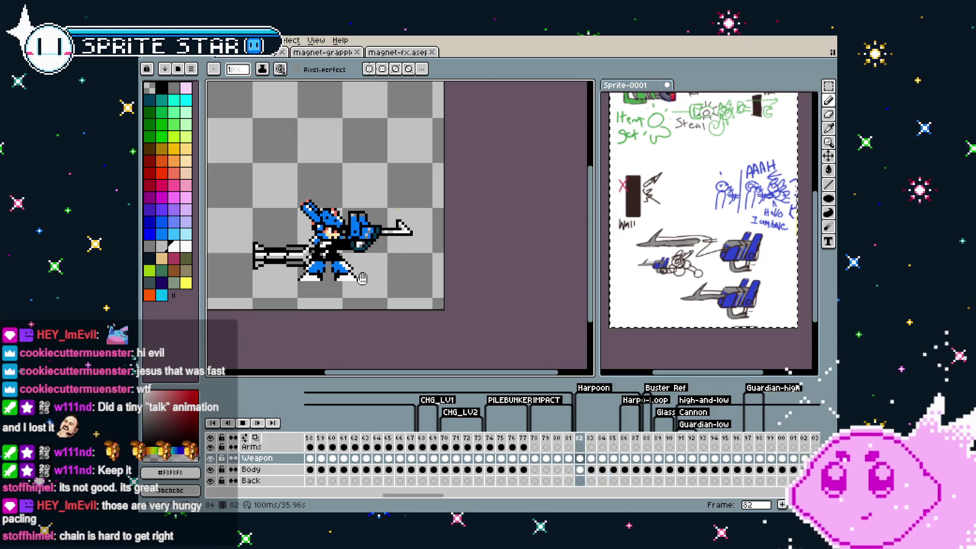
# Stop playback and reframe the view around the sprite and its chain links.
pyautogui.press('Return')
pyautogui.press('Return')
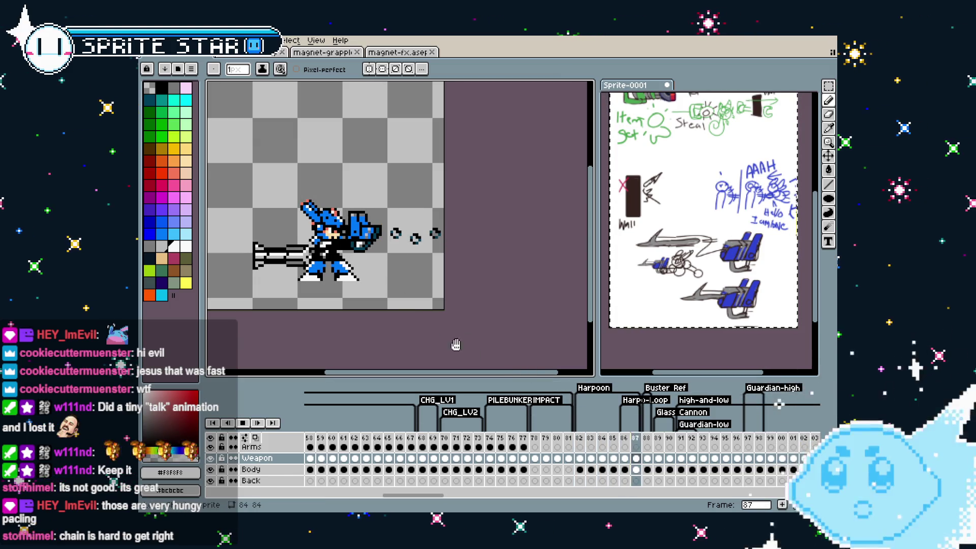
pyautogui.moveTo(408, 310); pyautogui.dragTo(464, 318)
pyautogui.scroll(2, 463, 317)
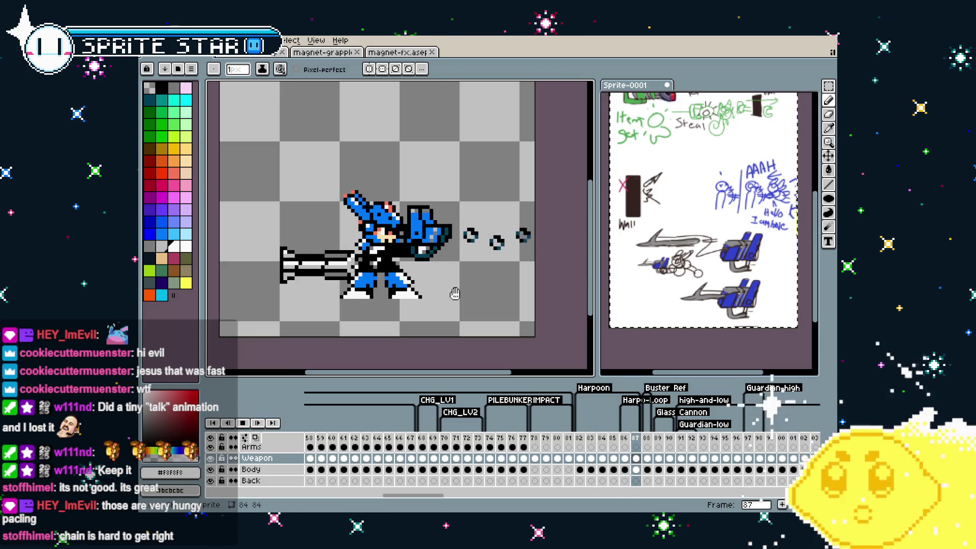
pyautogui.moveTo(455, 293); pyautogui.dragTo(392, 292)
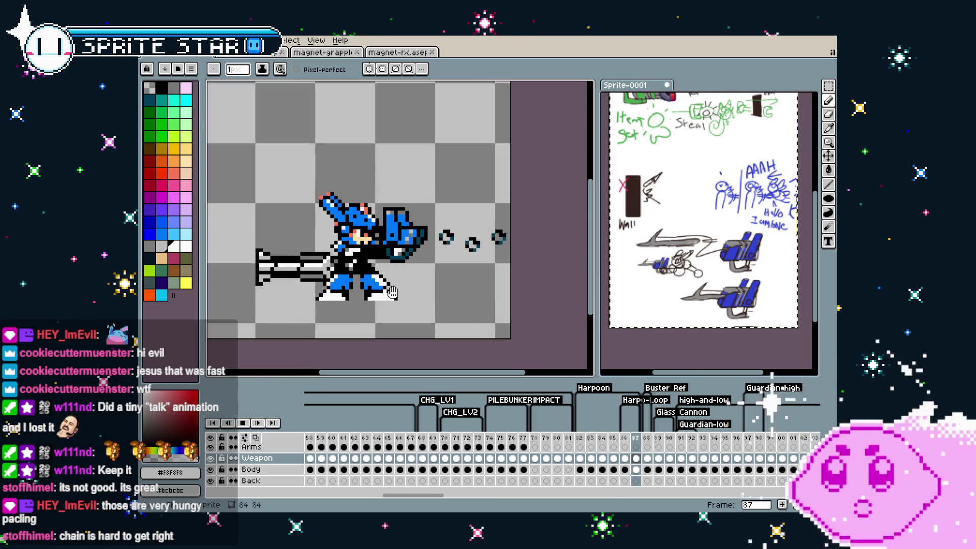
pyautogui.moveTo(392, 292); pyautogui.dragTo(365, 289)
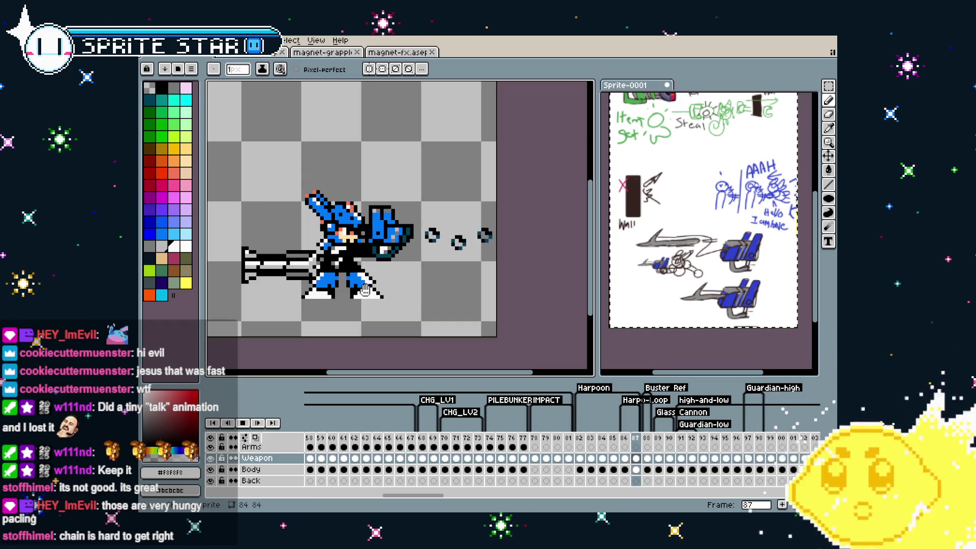
pyautogui.scroll(-2, 365, 290)
pyautogui.scroll(1, 365, 290)
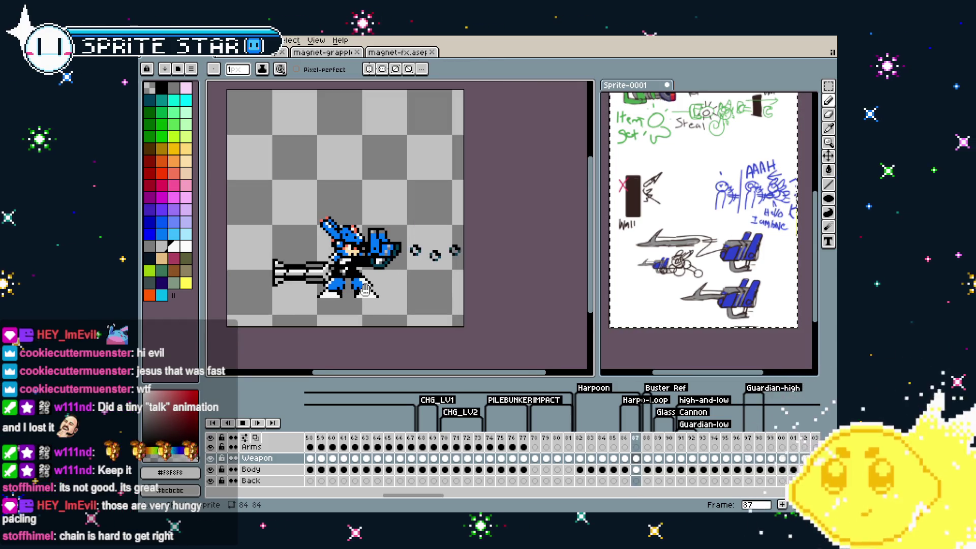
pyautogui.moveTo(365, 290); pyautogui.dragTo(386, 290)
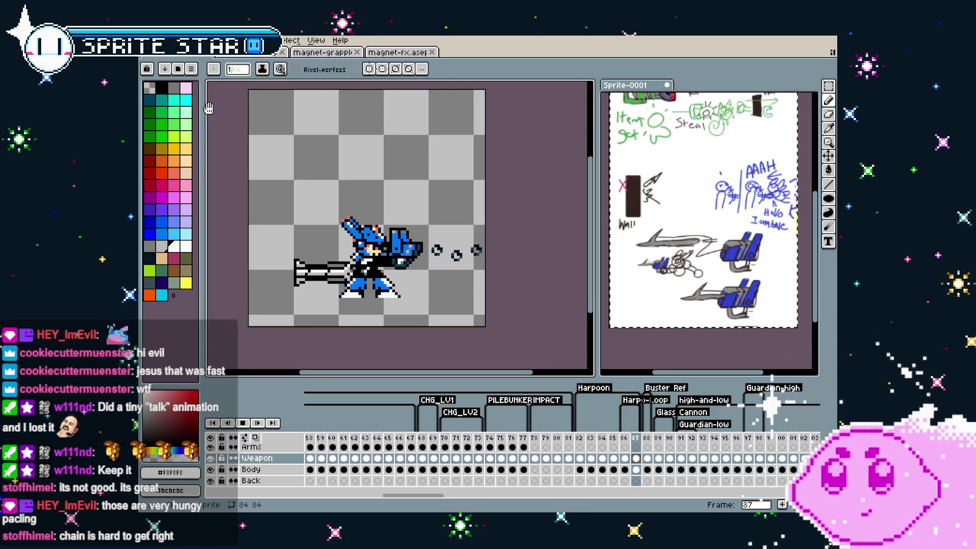
# Save the sprite sheet and flip between frames 86 and 87.
pyautogui.press('v')
pyautogui.hotkey('ctrl', 's')
pyautogui.press('Left')
pyautogui.press('b')
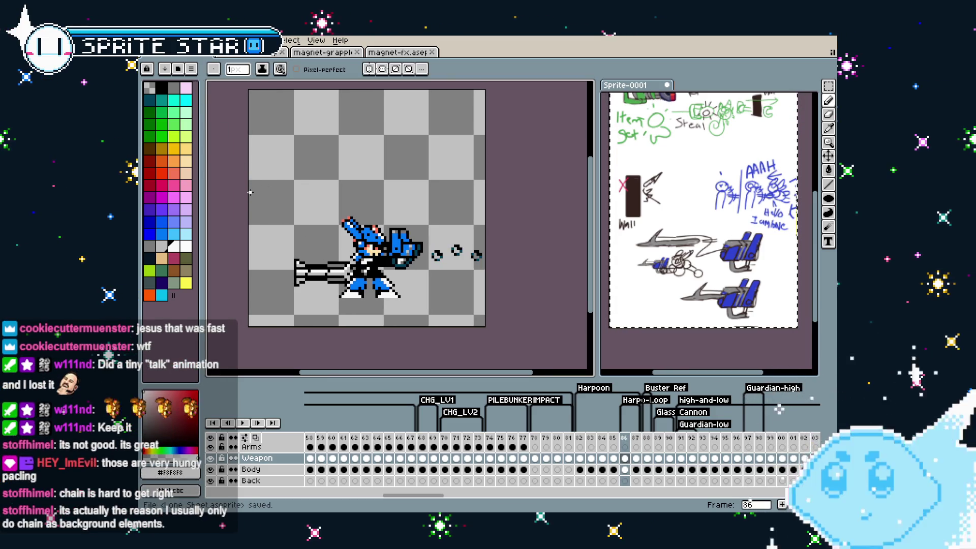
pyautogui.press('Right')
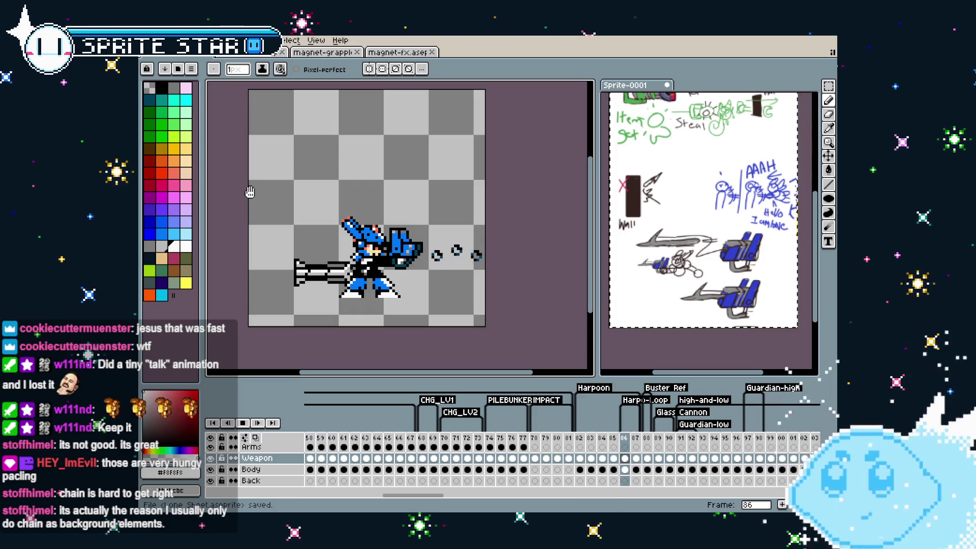
pyautogui.press('Right')
pyautogui.press('Left')
pyautogui.press('Right')
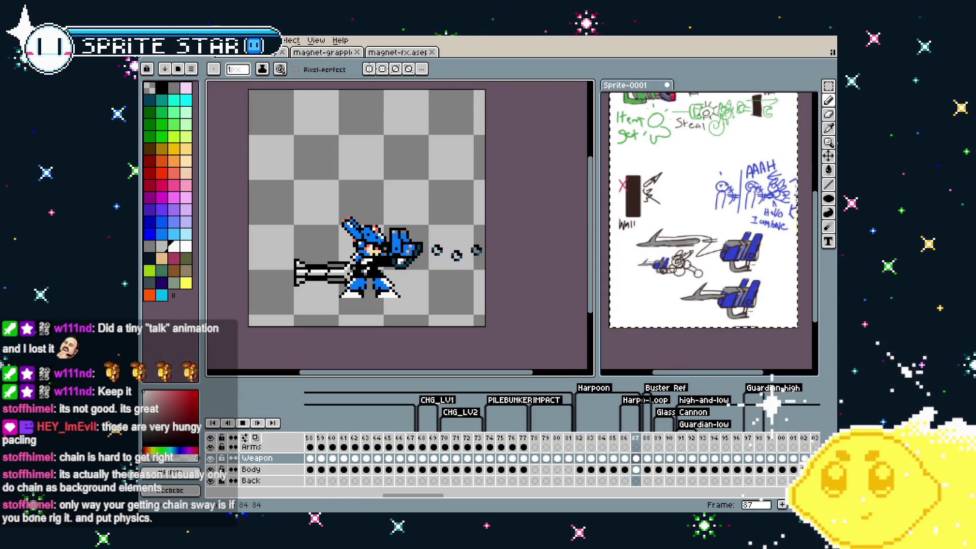
pyautogui.moveTo(429, 342); pyautogui.dragTo(445, 342)
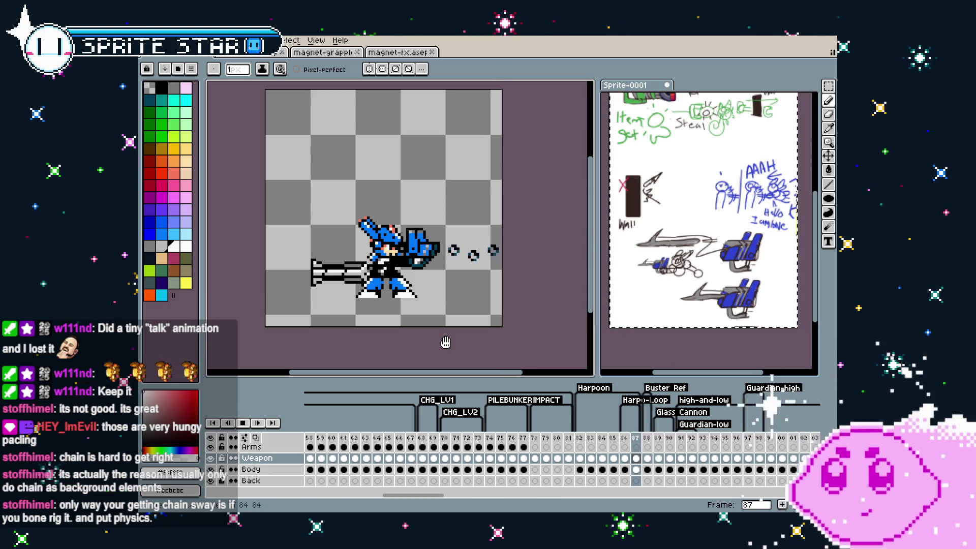
pyautogui.press('Right')
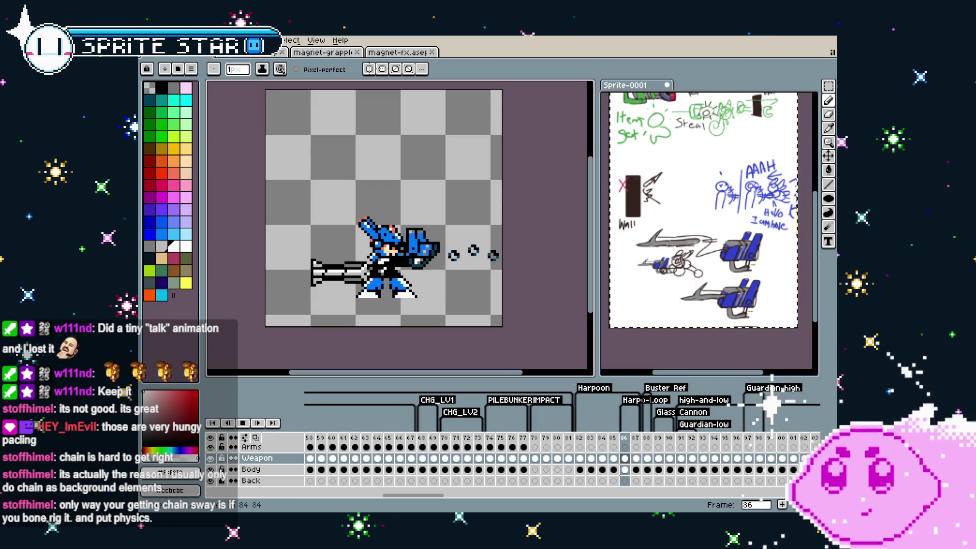
pyautogui.press('Right')
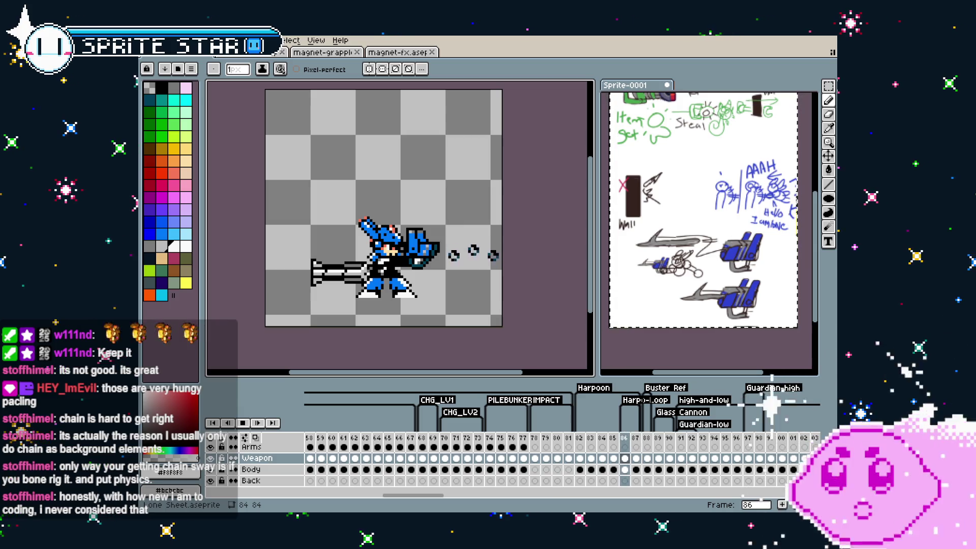
pyautogui.press('Return')
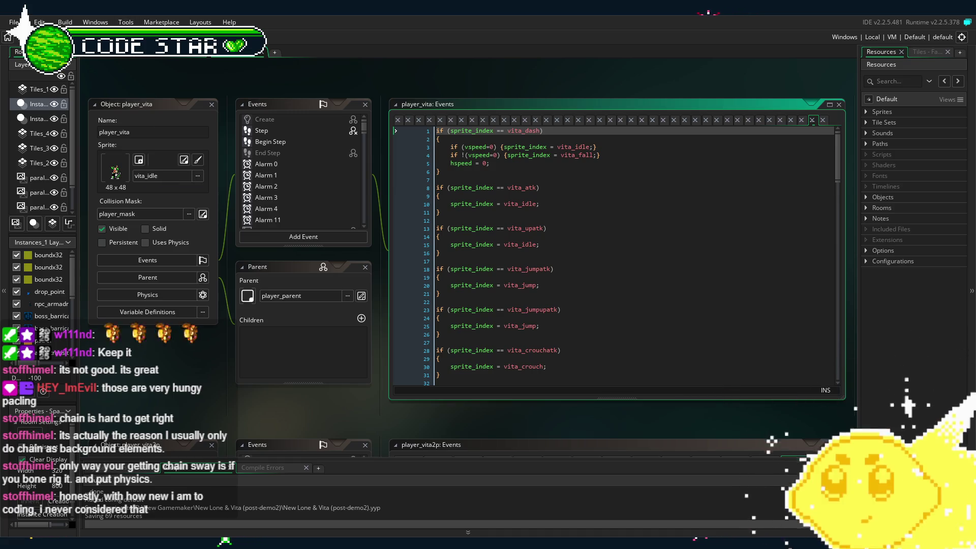
# Run the New Lone & Vita project and widen the Layers and Instances panel.
pyautogui.press('F5')
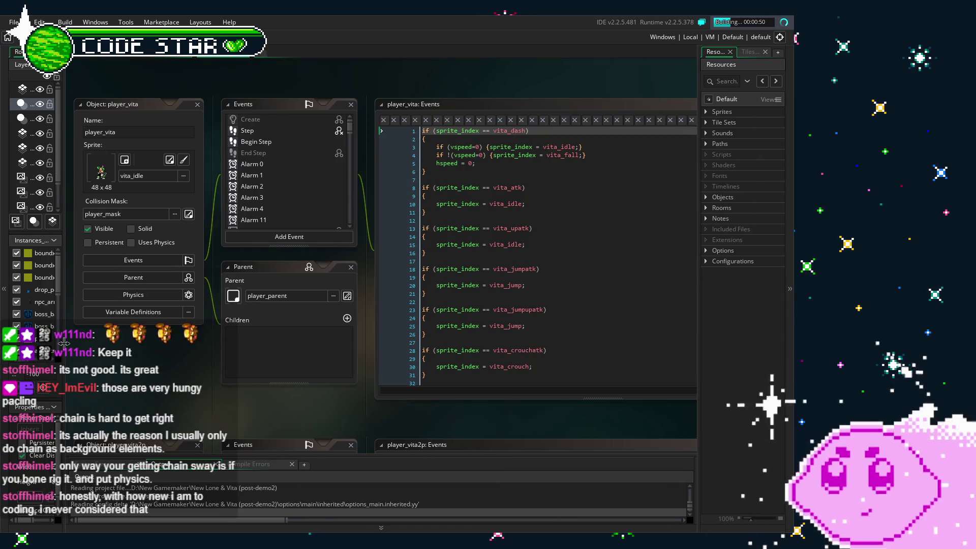
pyautogui.moveTo(63, 344); pyautogui.dragTo(108, 356)
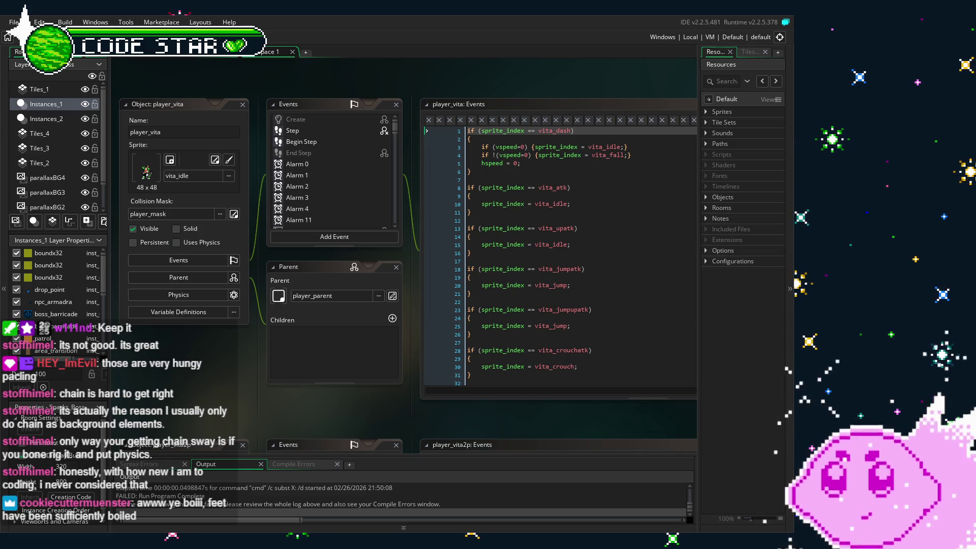
# Start another build and run of the game with F5.
pyautogui.press('F5')
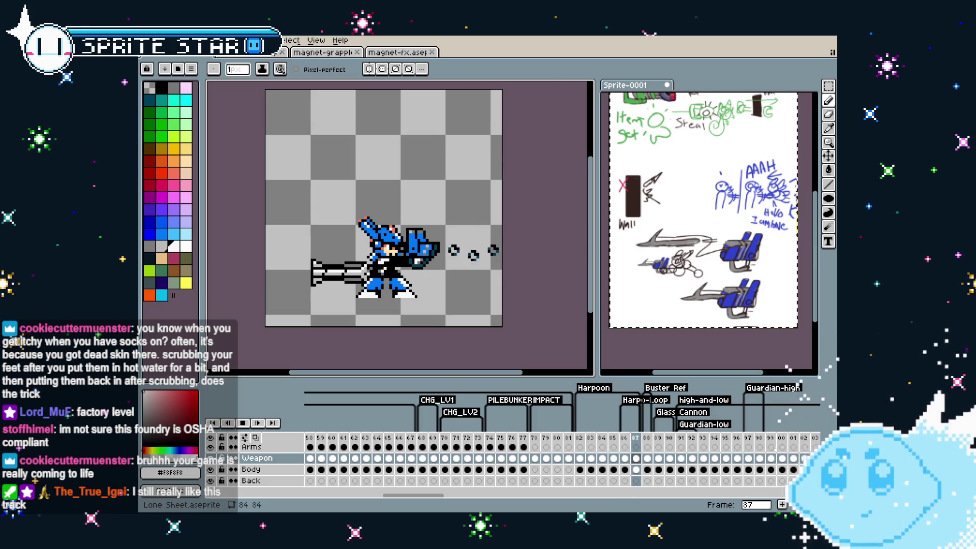
# Toggle repeatedly between frames 86 and 87 to compare the rings, then recentre the sprite.
pyautogui.press('Left')
pyautogui.press('Right')
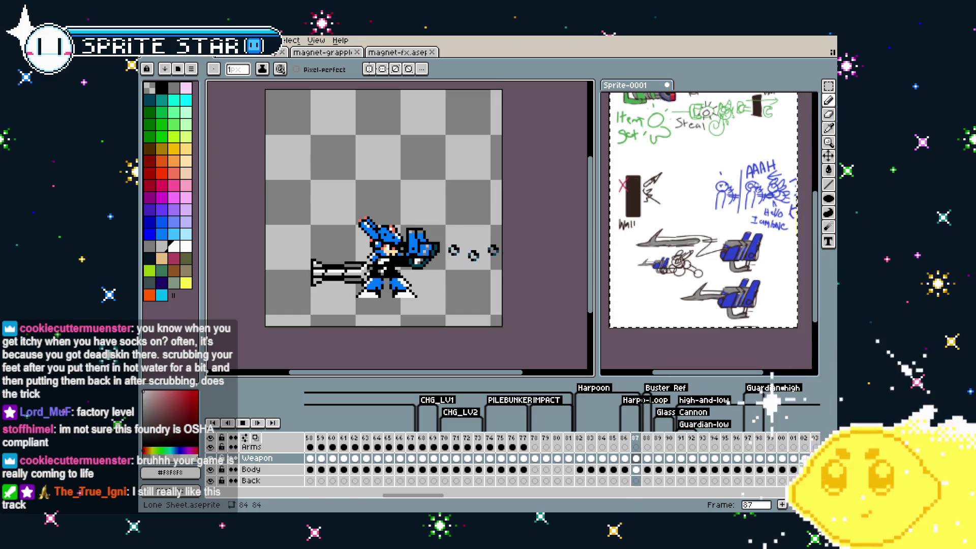
pyautogui.press('Left')
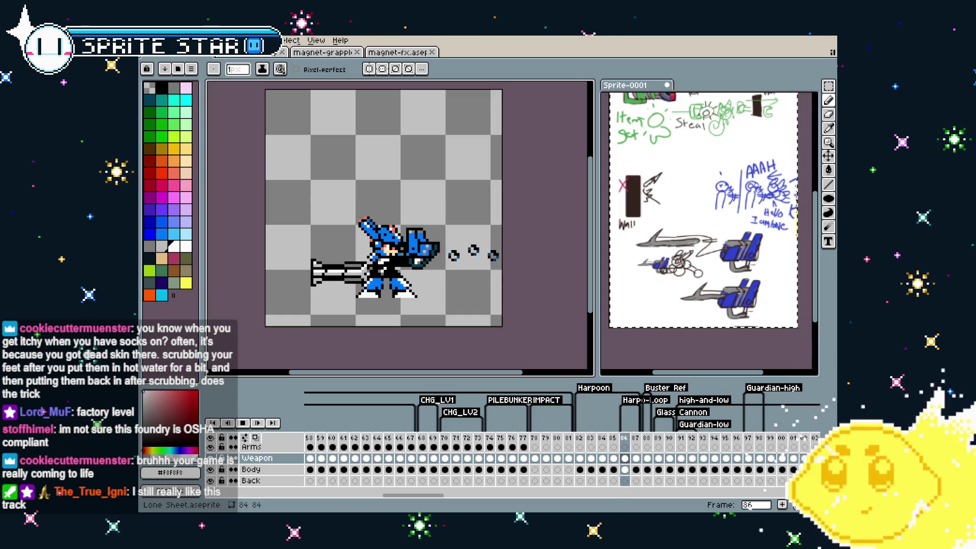
pyautogui.press('Left')
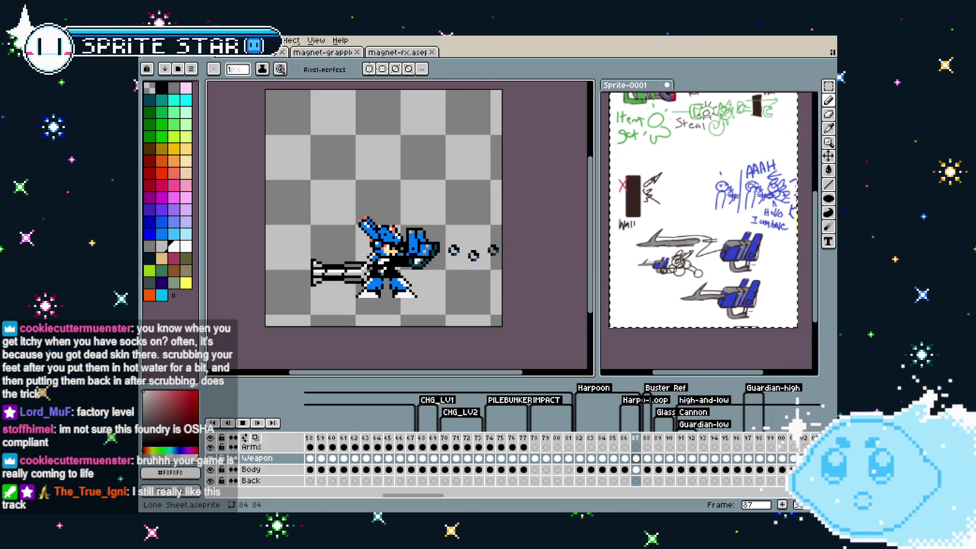
pyautogui.press('Left')
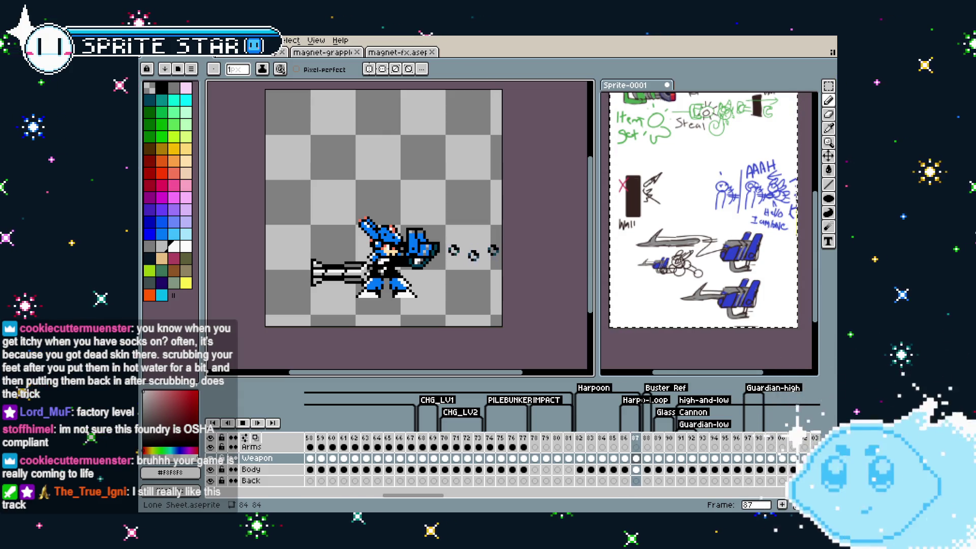
pyautogui.press('Right')
pyautogui.press('Left')
pyautogui.press('Right')
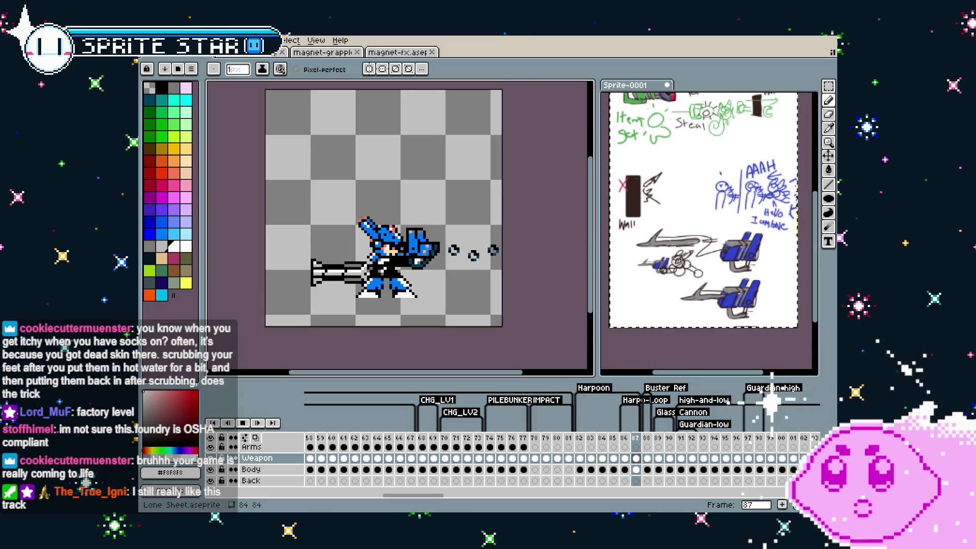
pyautogui.moveTo(391, 332); pyautogui.dragTo(406, 342)
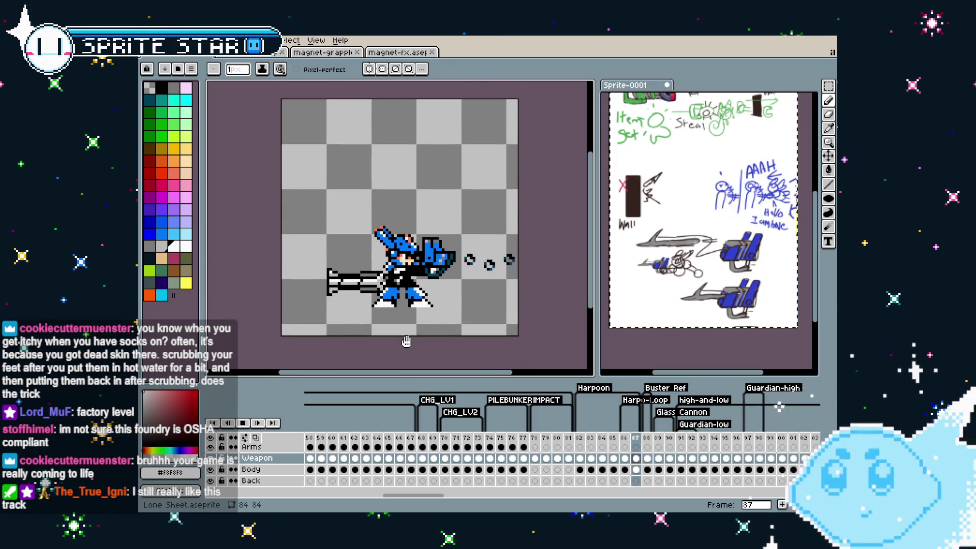
# Go to harpoon frame 82 and marquee-select the harpoon tip to copy it.
pyautogui.click(611, 446)
pyautogui.click(583, 444)
pyautogui.scroll(3, 451, 280)
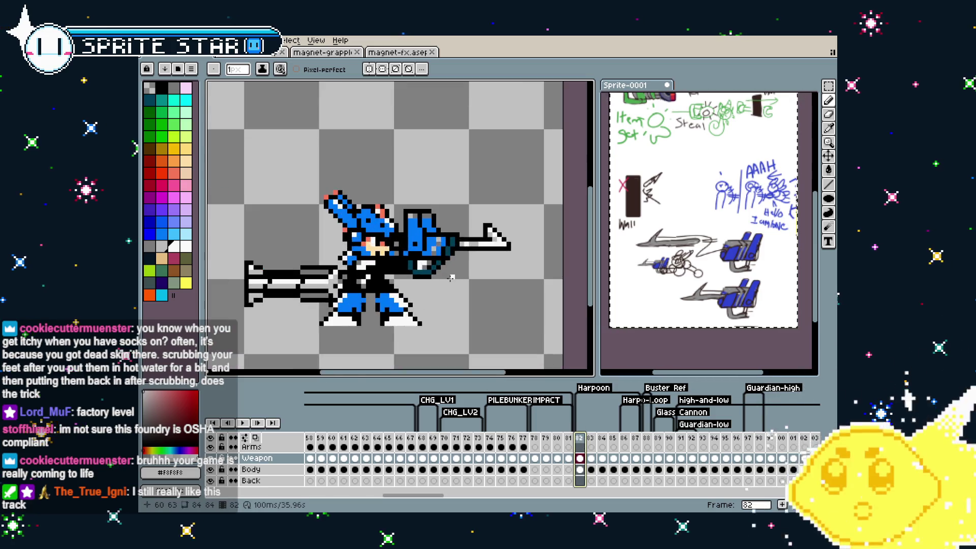
pyautogui.scroll(-1, 442, 226)
pyautogui.press('m')
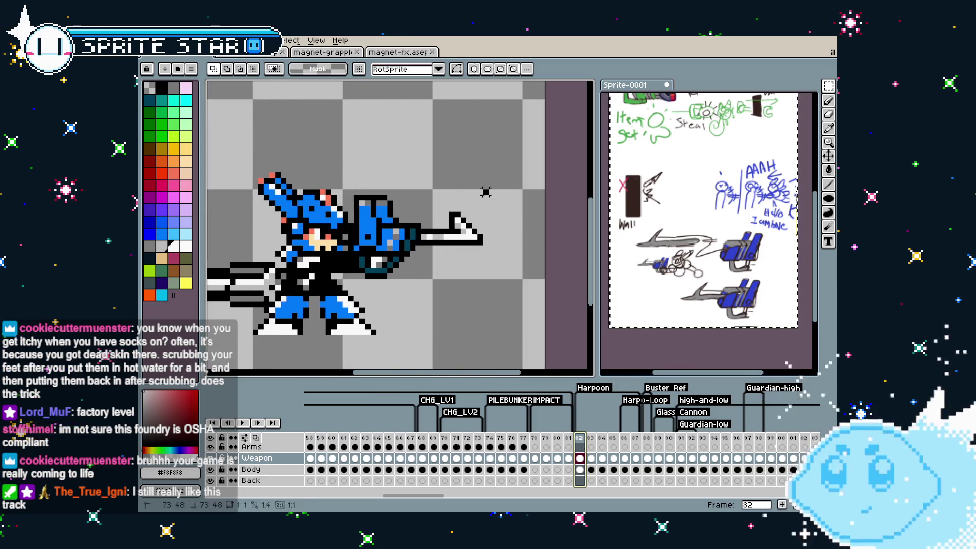
pyautogui.moveTo(489, 188); pyautogui.dragTo(419, 288)
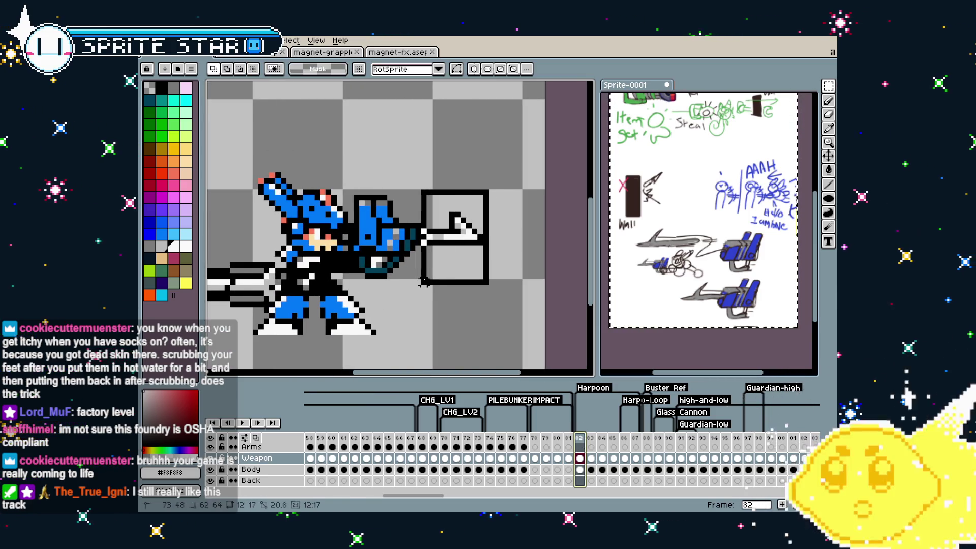
pyautogui.click(418, 332)
pyautogui.scroll(-1, 435, 325)
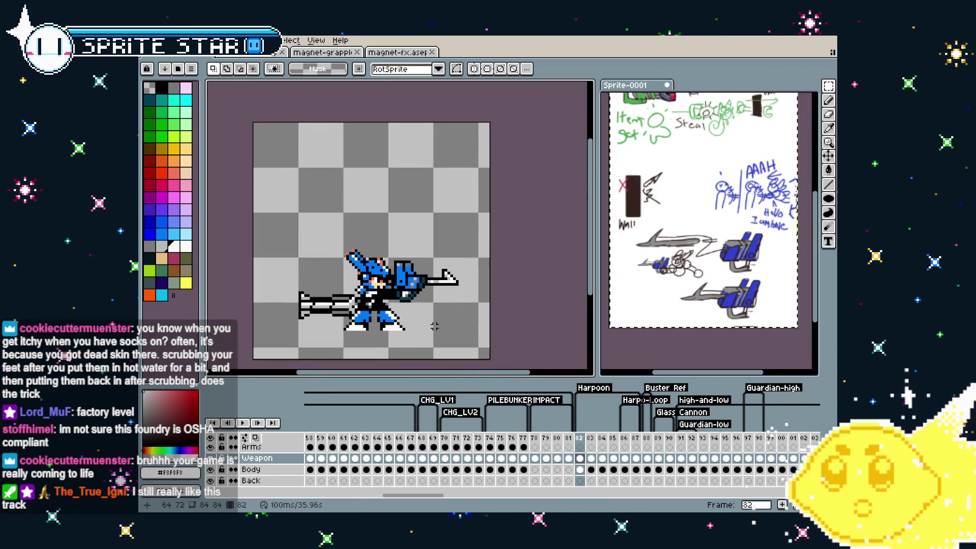
# Create a new 16×16 sprite and paste the harpoon tip, shifted 5 px right.
pyautogui.click(150, 40)
pyautogui.click(163, 60)
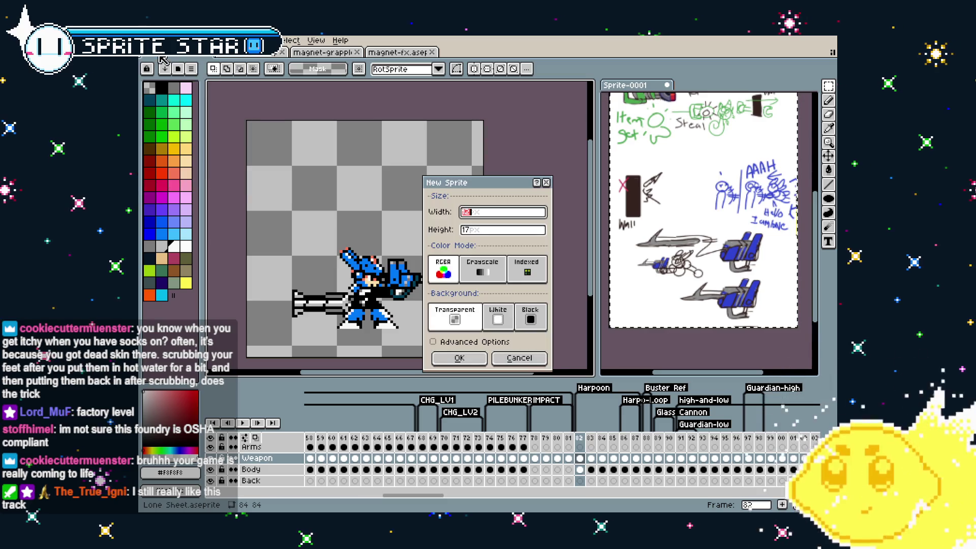
pyautogui.write('16')
pyautogui.press('Tab')
pyautogui.write('16')
pyautogui.press('Return')
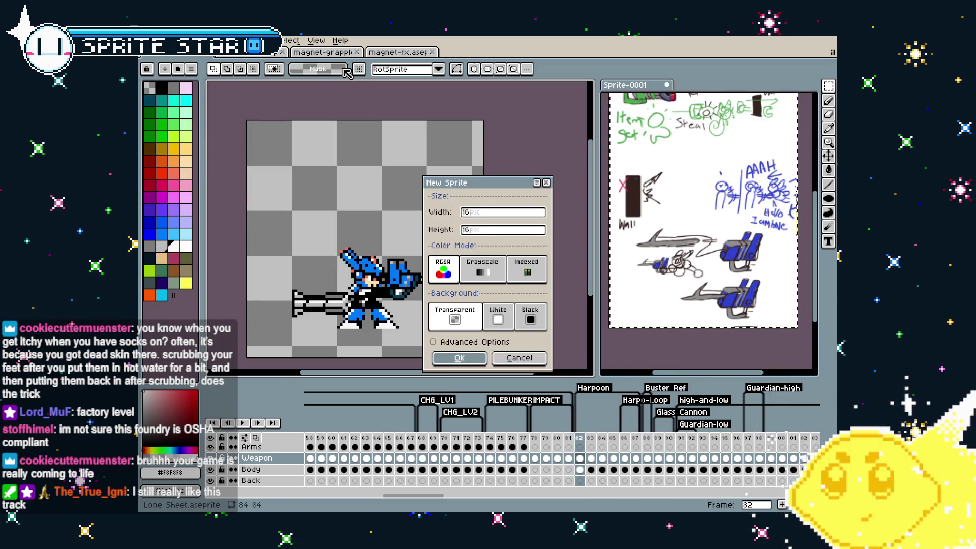
pyautogui.scroll(5, 351, 220)
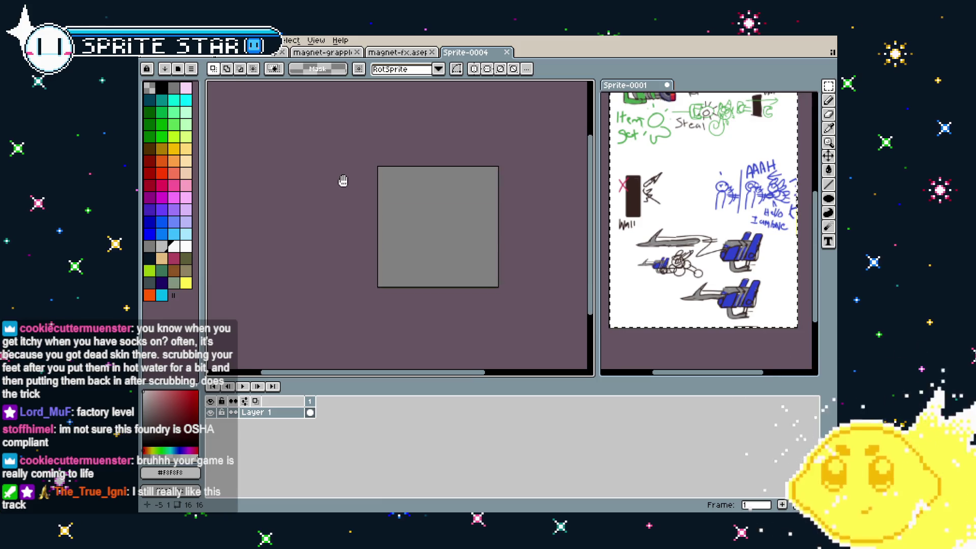
pyautogui.hotkey('ctrl', 'v')
pyautogui.moveTo(391, 223)
pyautogui.mouseDown()
pyautogui.moveTo(442, 227)
pyautogui.moveTo(440, 238)
pyautogui.mouseUp()
pyautogui.press('Return')
# Widen the canvas to 24 px and move the harpoon tip 4 px right.
pyautogui.hotkey('ctrl', 'alt', 'c')
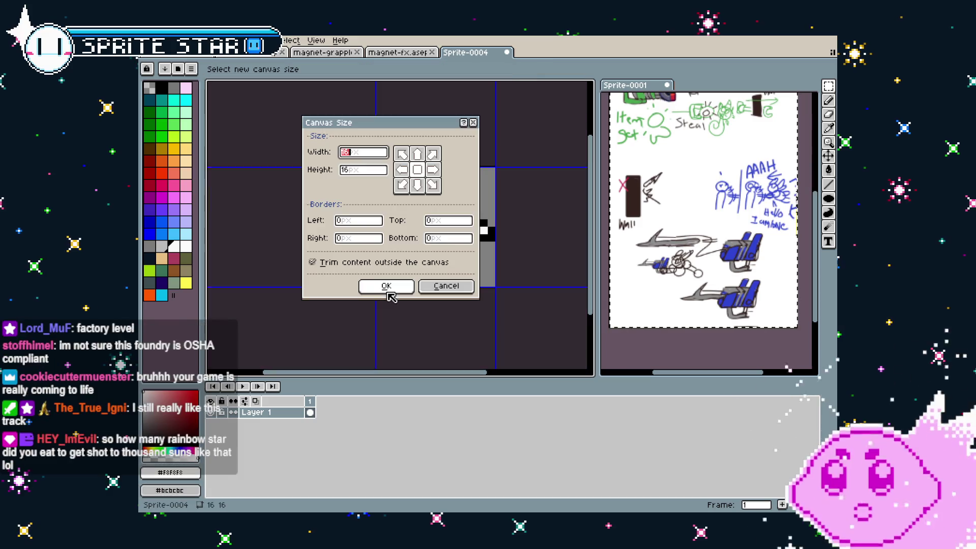
pyautogui.write('24')
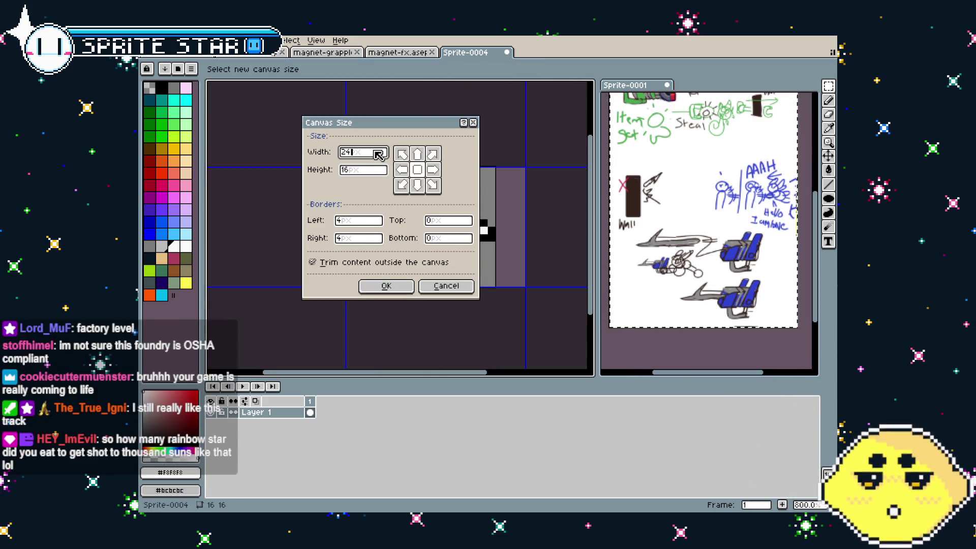
pyautogui.press('Return')
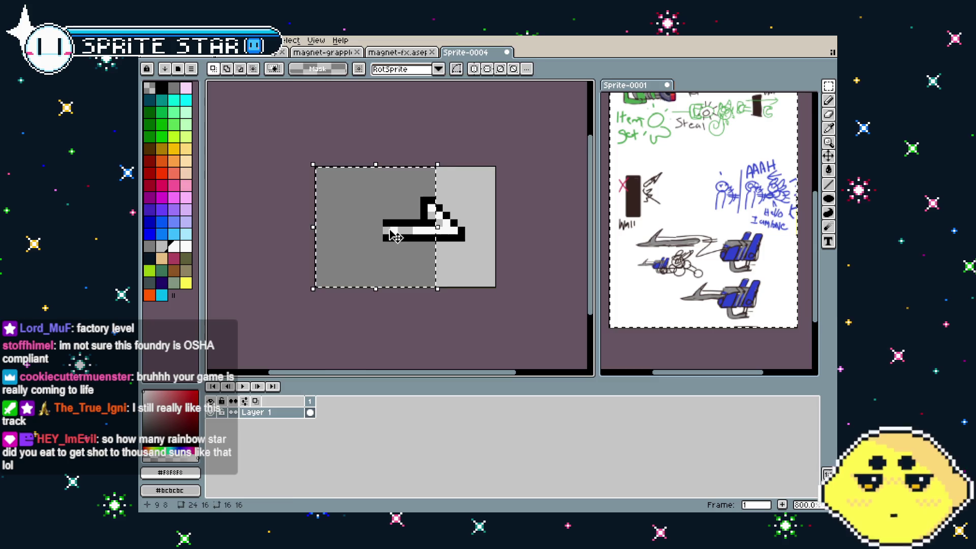
pyautogui.hotkey('ctrl', 'a')
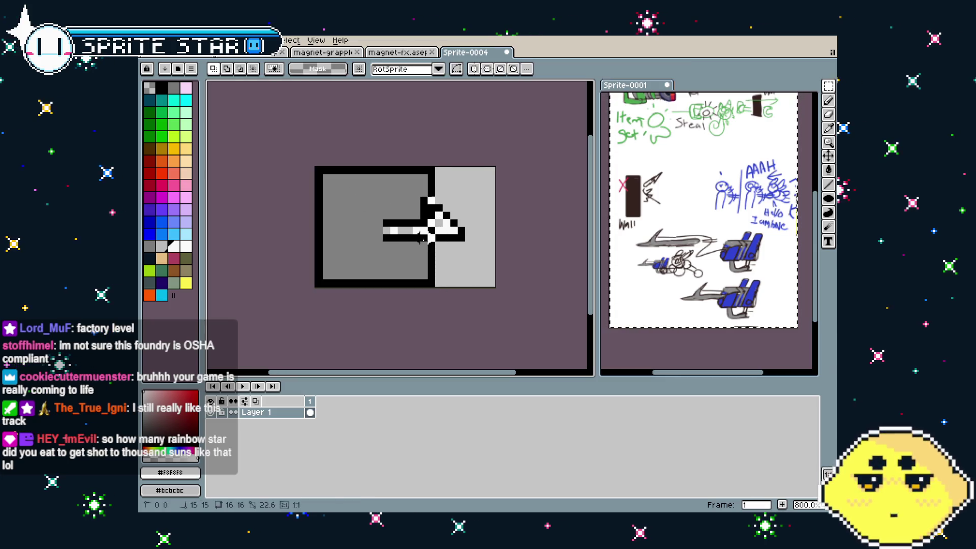
pyautogui.moveTo(450, 264); pyautogui.dragTo(481, 264)
pyautogui.hotkey('ctrl', 'd')
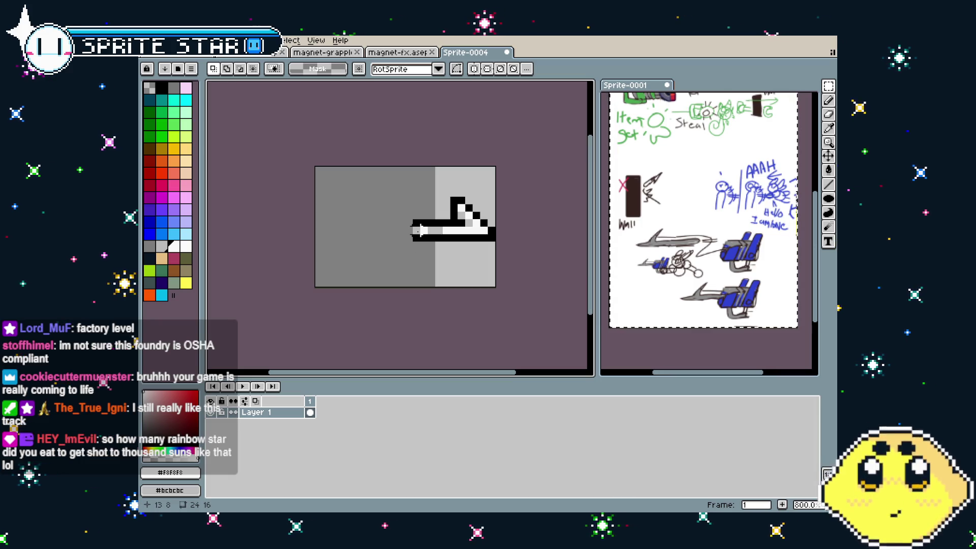
# Draw the shaft's upper and lower black outline lines leftward from the harpoon tip.
pyautogui.scroll(2, 418, 229)
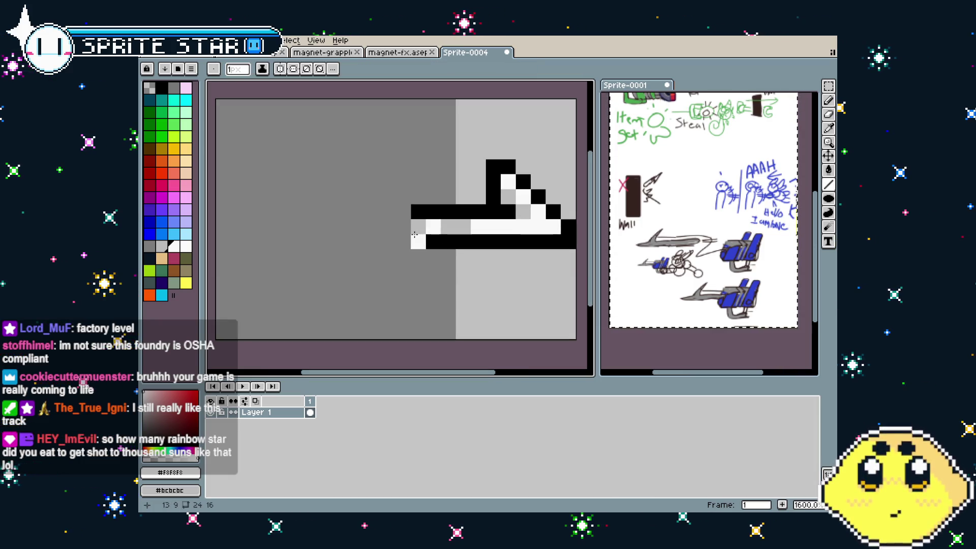
pyautogui.keyDown('alt'); pyautogui.click(419, 205); pyautogui.keyUp('alt')
pyautogui.moveTo(412, 212); pyautogui.dragTo(253, 212)
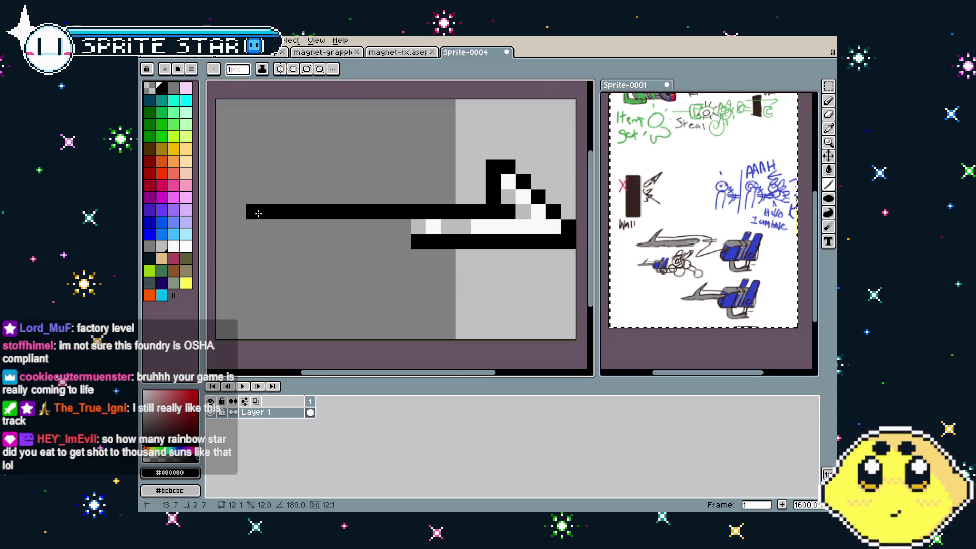
pyautogui.click(344, 227)
pyautogui.hotkey('ctrl', 'z')
pyautogui.moveTo(411, 242)
pyautogui.mouseDown()
pyautogui.moveTo(252, 243)
pyautogui.moveTo(238, 227)
pyautogui.mouseUp()
# Fill the shaft's middle row light grey (#bcbcbc) and add a black accent pixel.
pyautogui.scroll(-1, 437, 254)
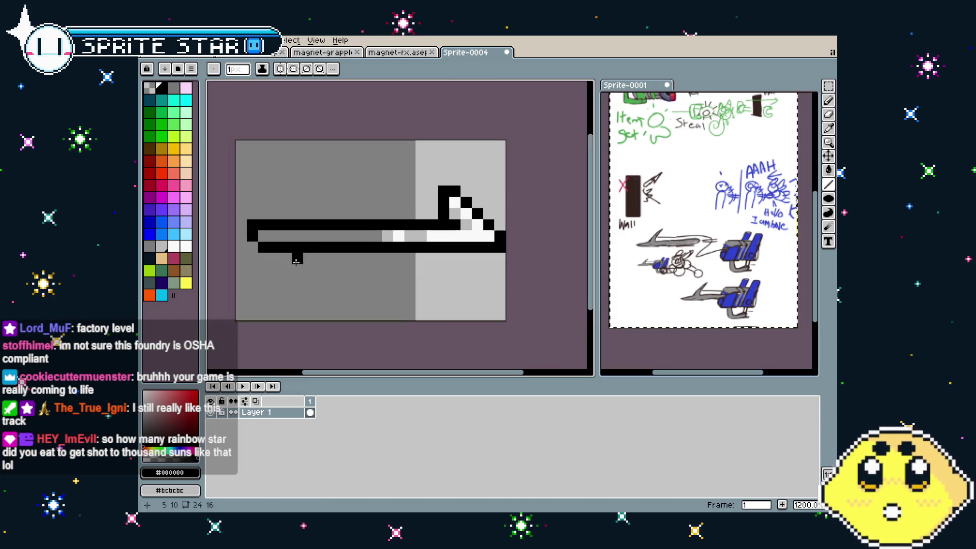
pyautogui.keyDown('alt'); pyautogui.click(479, 243); pyautogui.keyUp('alt')
pyautogui.moveTo(479, 243); pyautogui.dragTo(354, 244)
pyautogui.keyDown('alt'); pyautogui.click(457, 229); pyautogui.keyUp('alt')
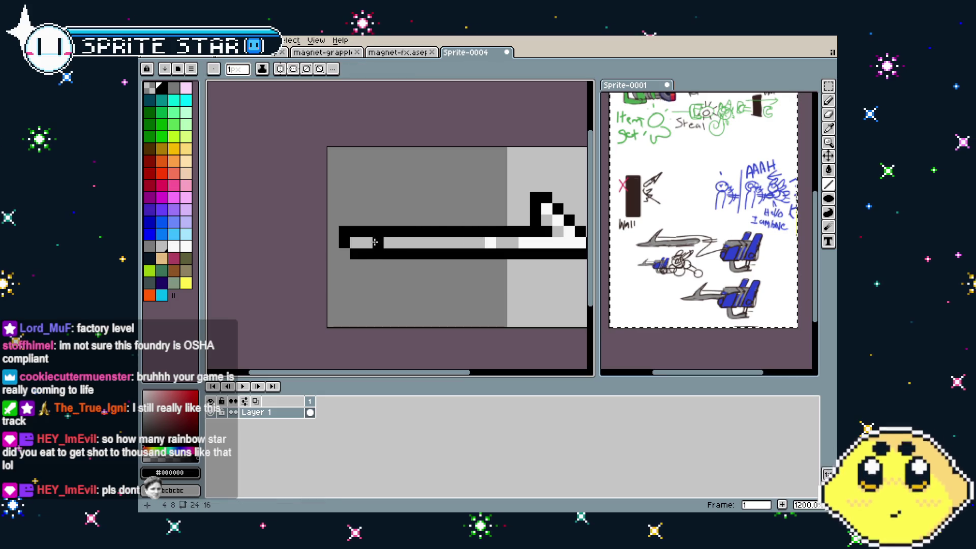
pyautogui.click(376, 242)
# Select the near-white #f8f8f8 shade and zoom in and out over the shaded shaft.
pyautogui.scroll(-4, 377, 307)
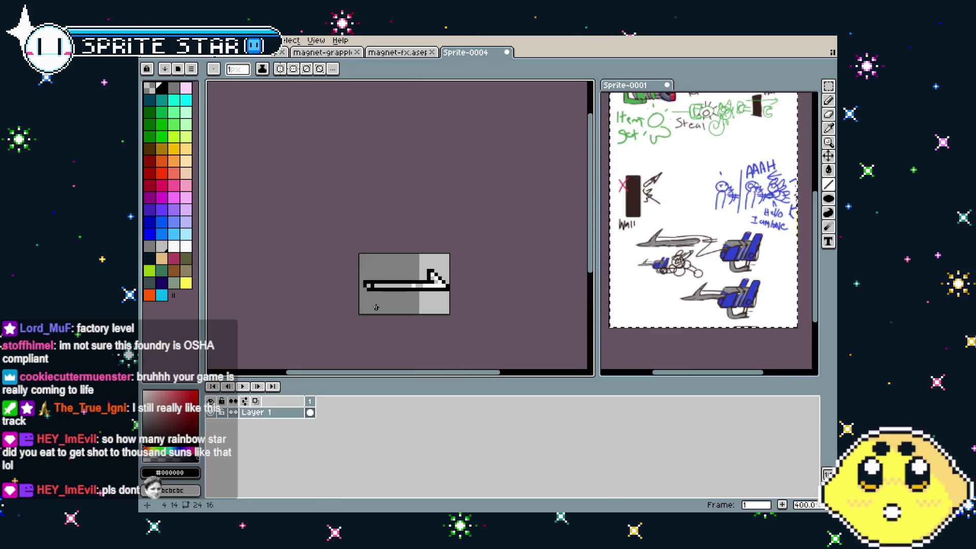
pyautogui.scroll(2, 377, 308)
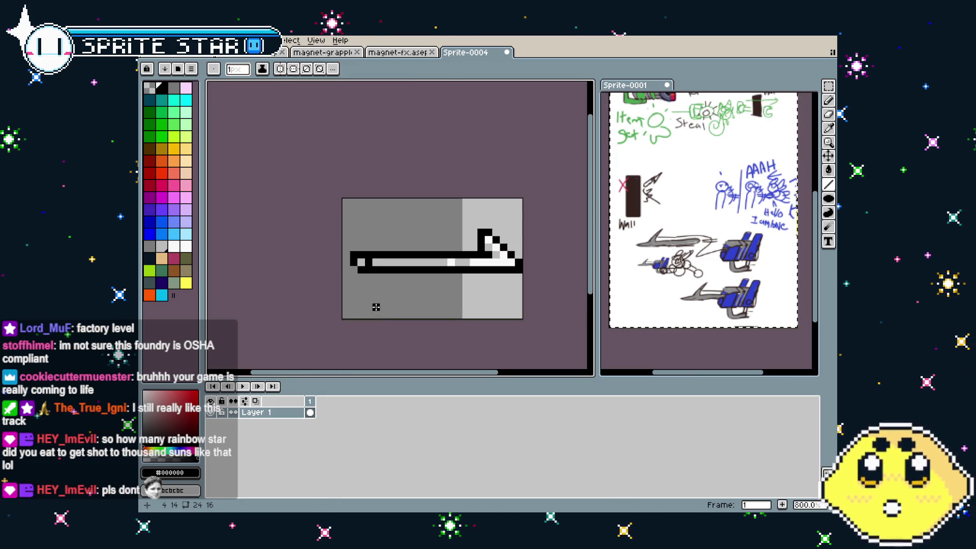
pyautogui.keyDown('alt'); pyautogui.click(442, 260); pyautogui.keyUp('alt')
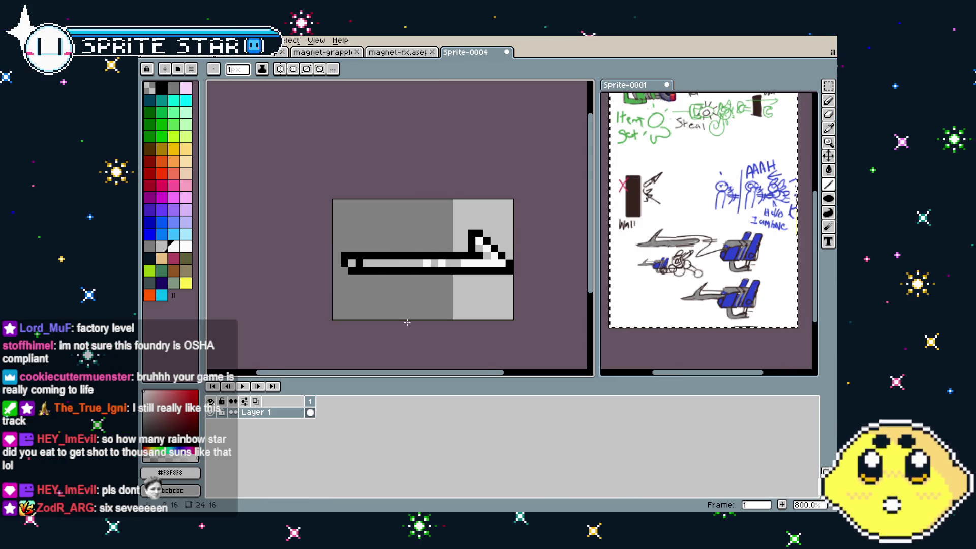
pyautogui.scroll(-3, 406, 322)
pyautogui.scroll(5, 318, 258)
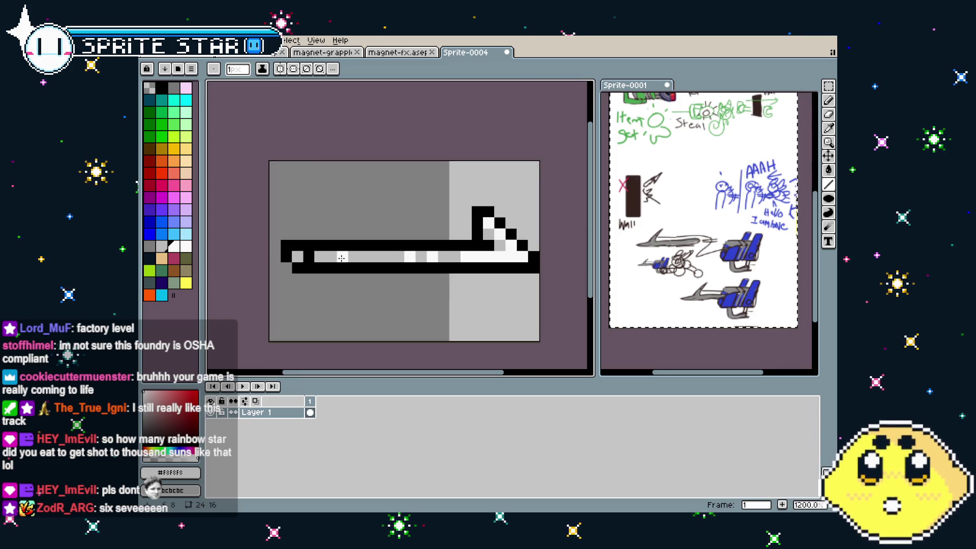
pyautogui.scroll(-4, 378, 264)
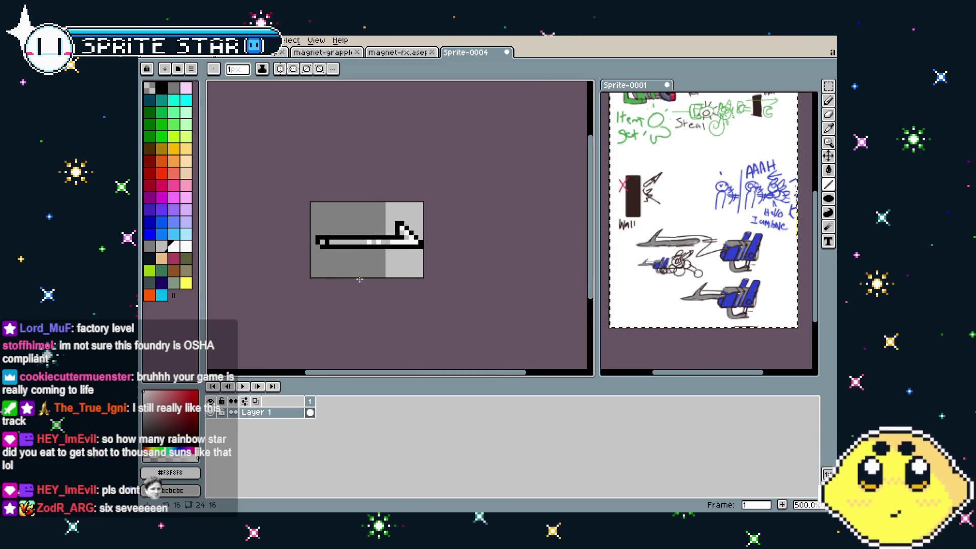
pyautogui.scroll(1, 378, 265)
pyautogui.scroll(1, 378, 265)
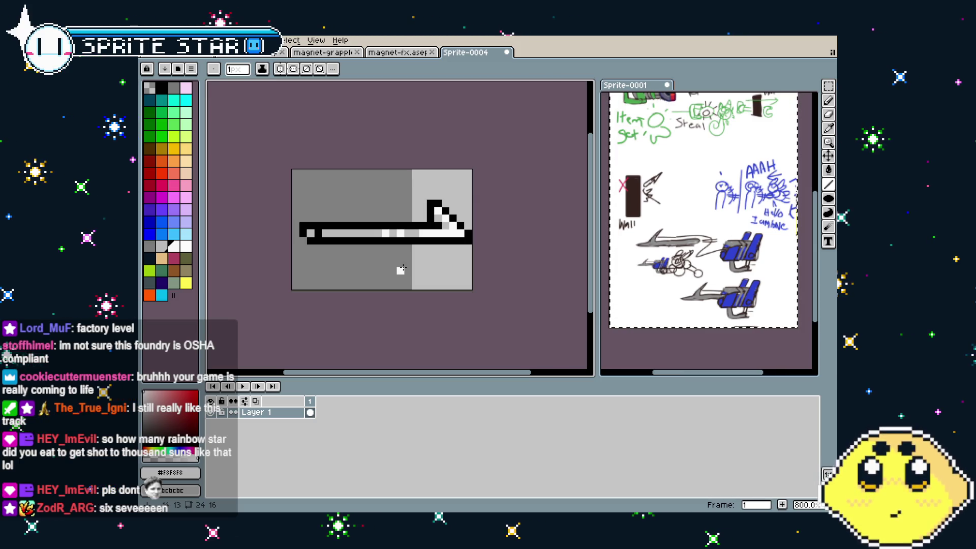
pyautogui.scroll(2, 402, 268)
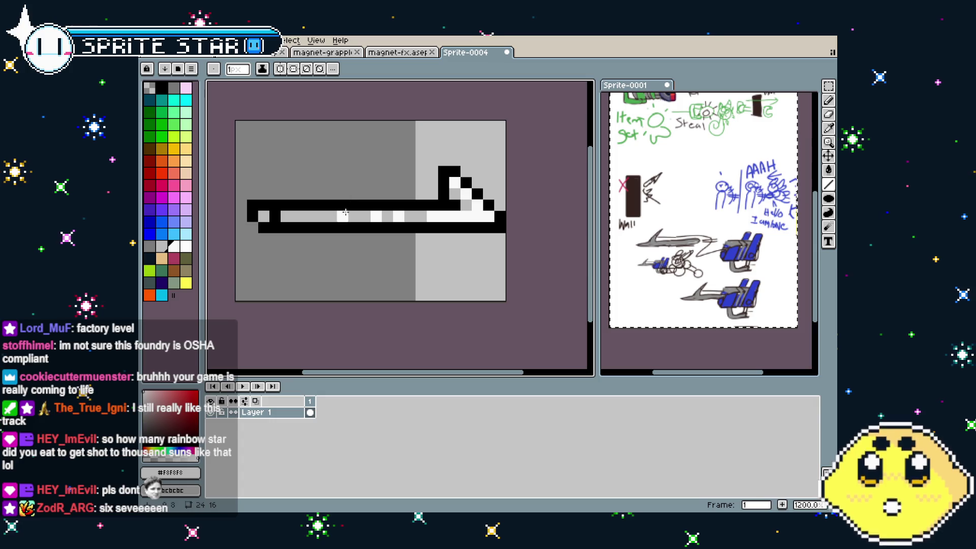
pyautogui.scroll(-4, 341, 269)
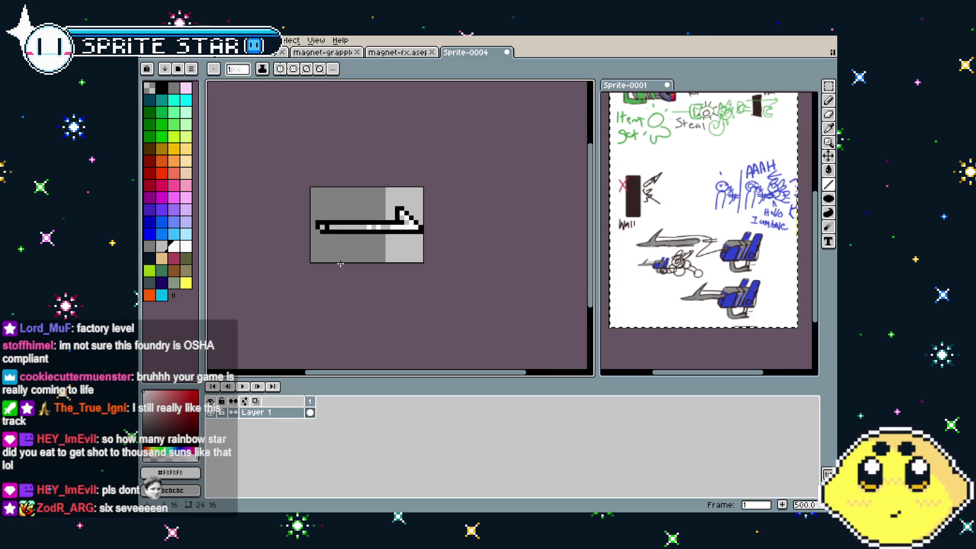
pyautogui.scroll(1, 342, 269)
pyautogui.scroll(-4, 349, 294)
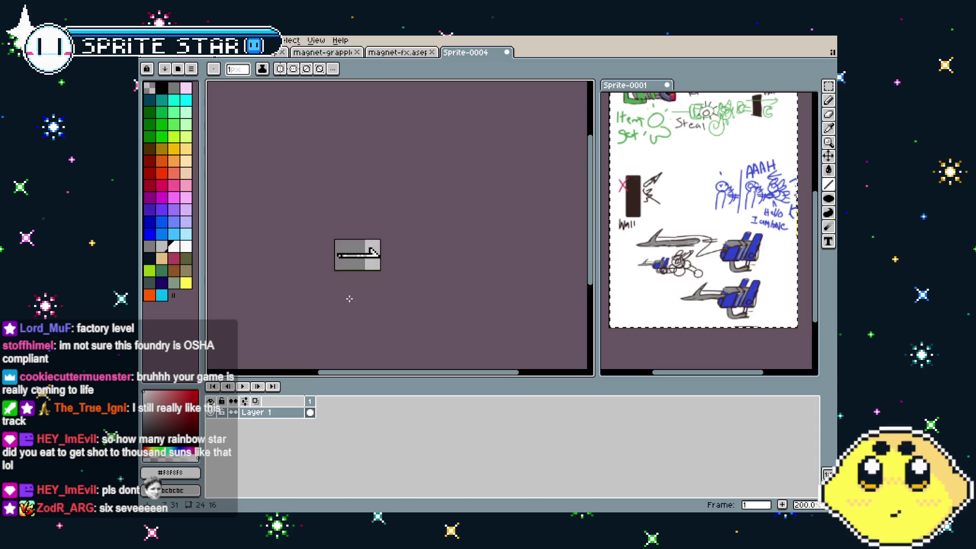
pyautogui.scroll(-1, 350, 299)
pyautogui.scroll(5, 347, 298)
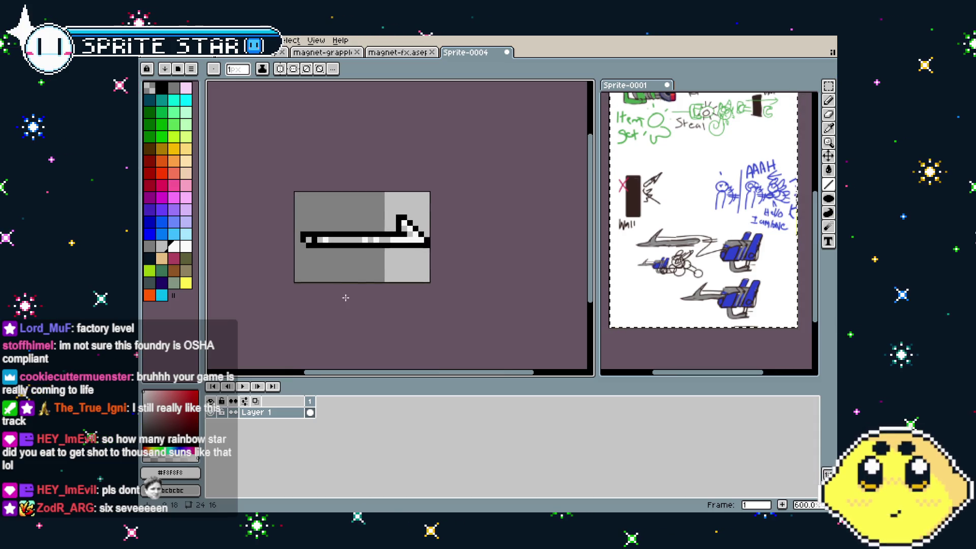
pyautogui.scroll(2, 346, 297)
pyautogui.scroll(-1, 375, 262)
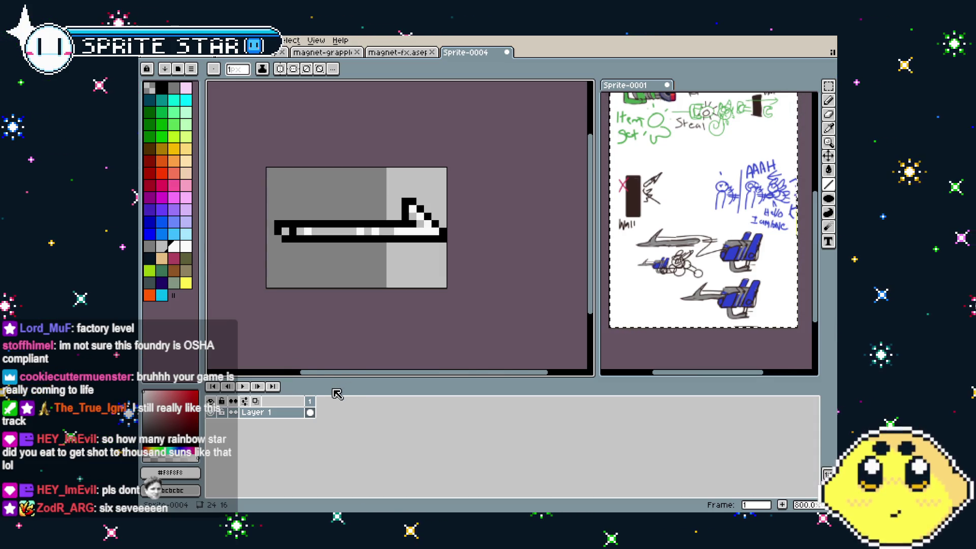
# Add a second frame and repaint several grey shaft pixels white along its length.
pyautogui.rightClick(311, 400)
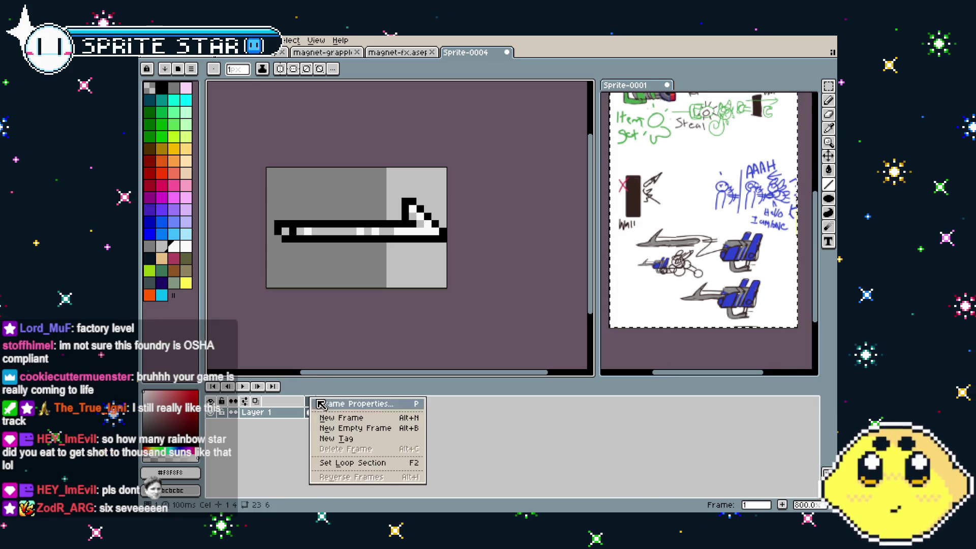
pyautogui.click(341, 419)
pyautogui.scroll(2, 321, 255)
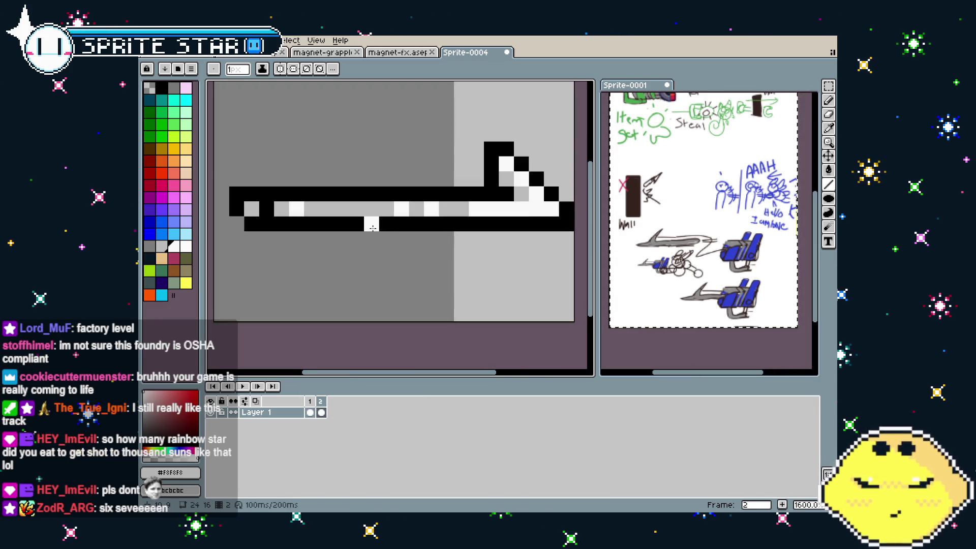
pyautogui.press('alt')
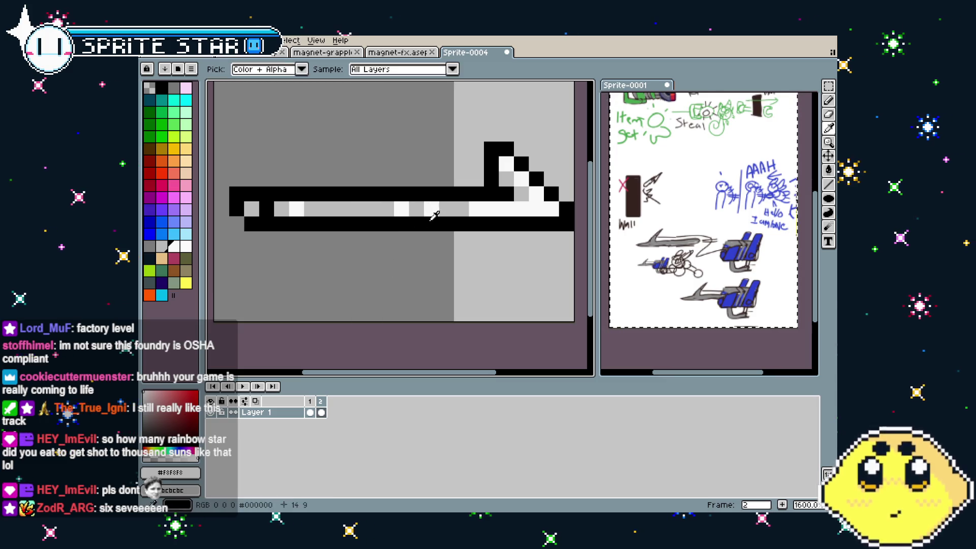
pyautogui.click(417, 209)
pyautogui.click(431, 209)
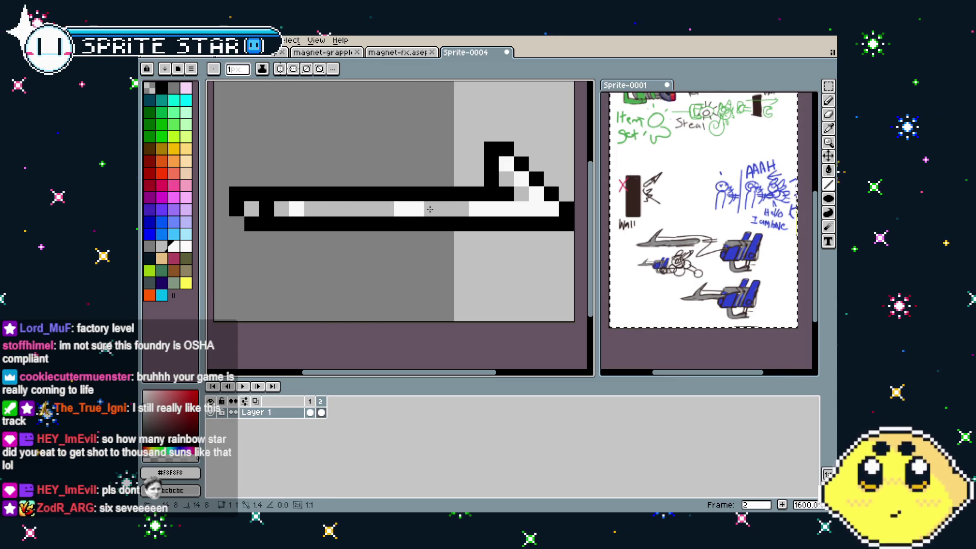
pyautogui.click(385, 210)
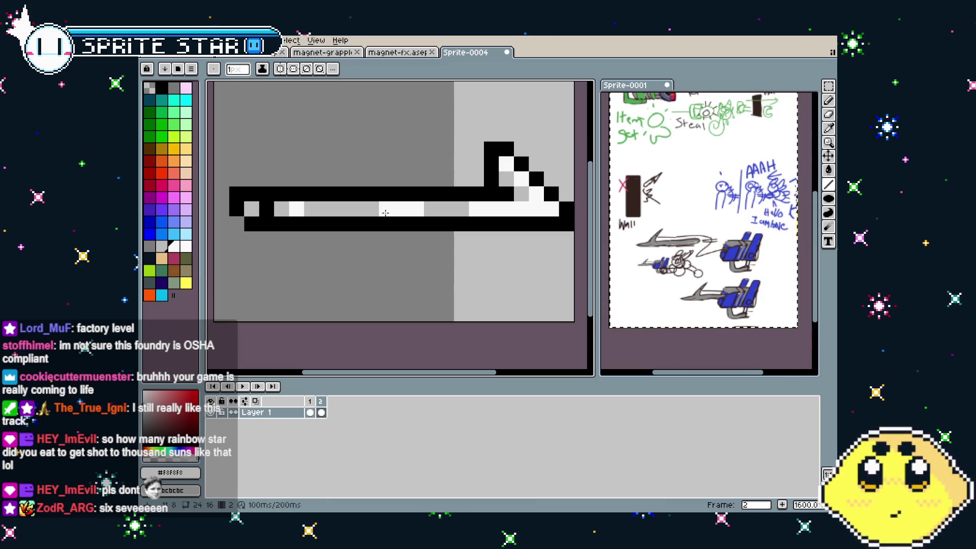
pyautogui.moveTo(360, 213); pyautogui.dragTo(347, 213)
pyautogui.click(332, 213)
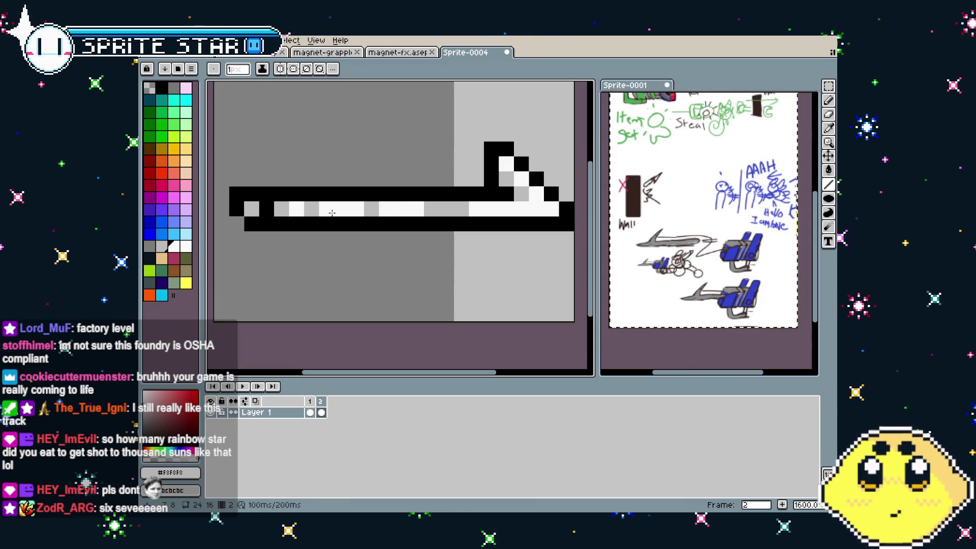
# Play the two-frame animation, then turn two white shaft pixels back to grey.
pyautogui.scroll(-1, 297, 267)
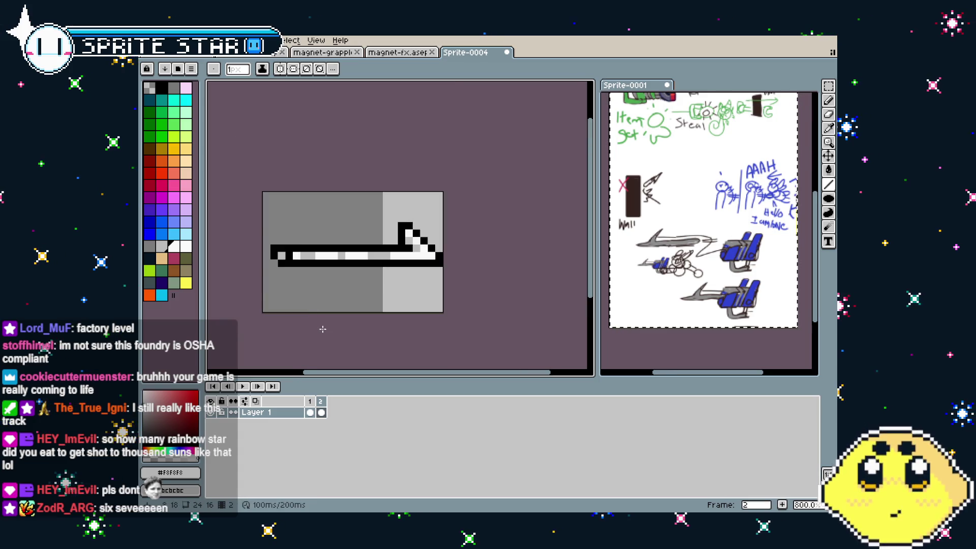
pyautogui.scroll(-2, 322, 329)
pyautogui.press('Right')
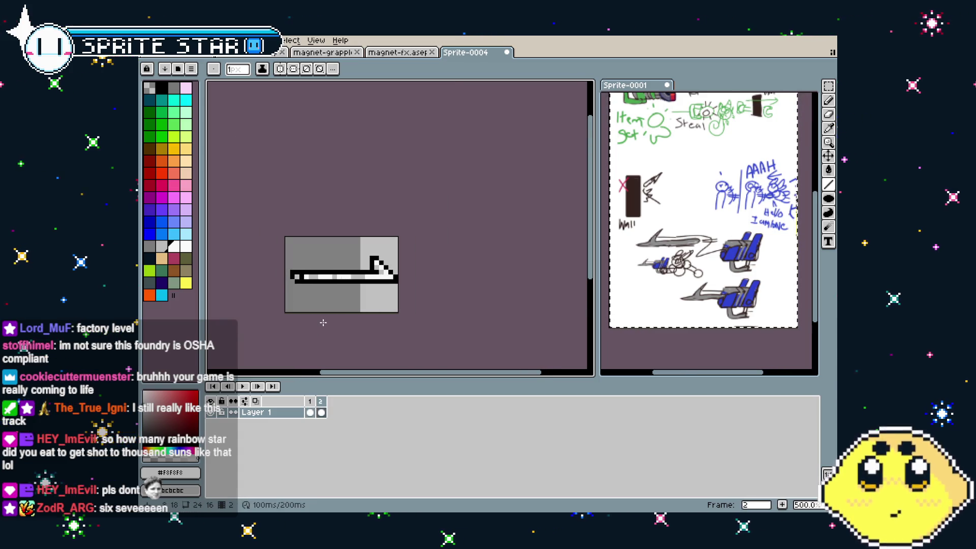
pyautogui.scroll(5, 333, 298)
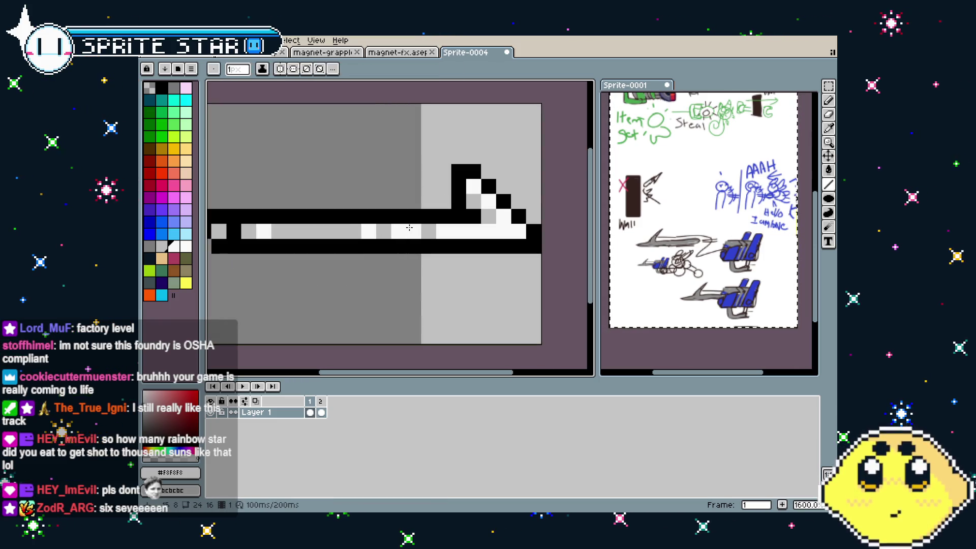
pyautogui.scroll(-4, 352, 290)
pyautogui.press('Return')
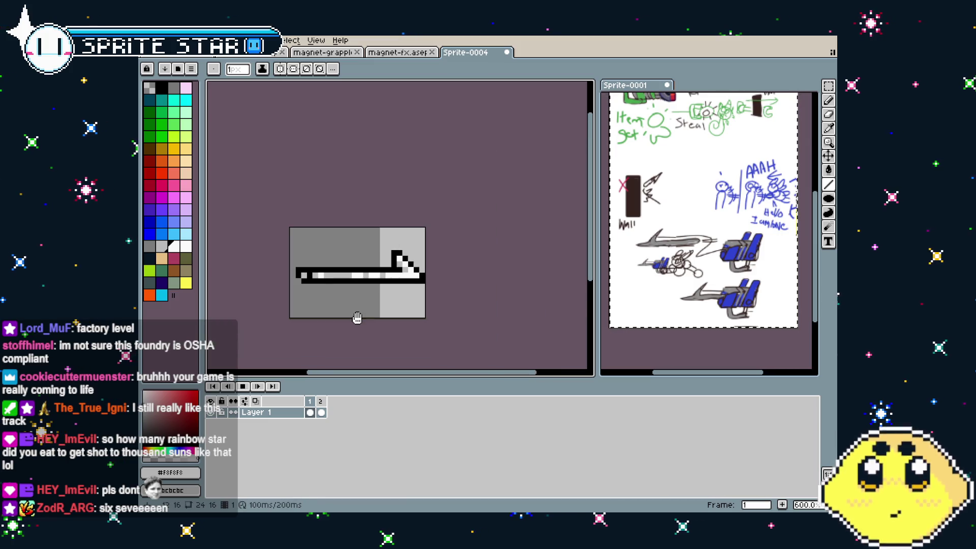
pyautogui.scroll(4, 348, 285)
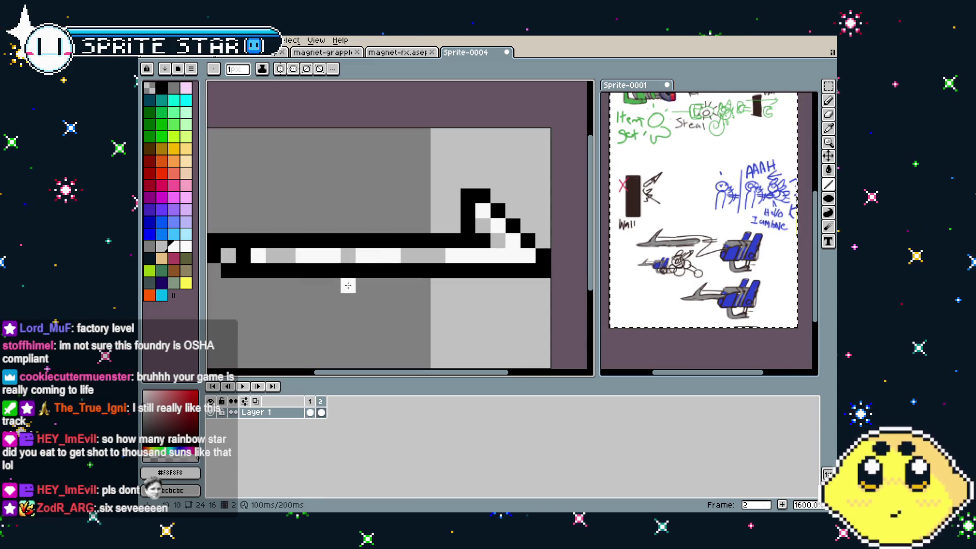
pyautogui.press('alt')
pyautogui.moveTo(394, 255); pyautogui.dragTo(376, 255)
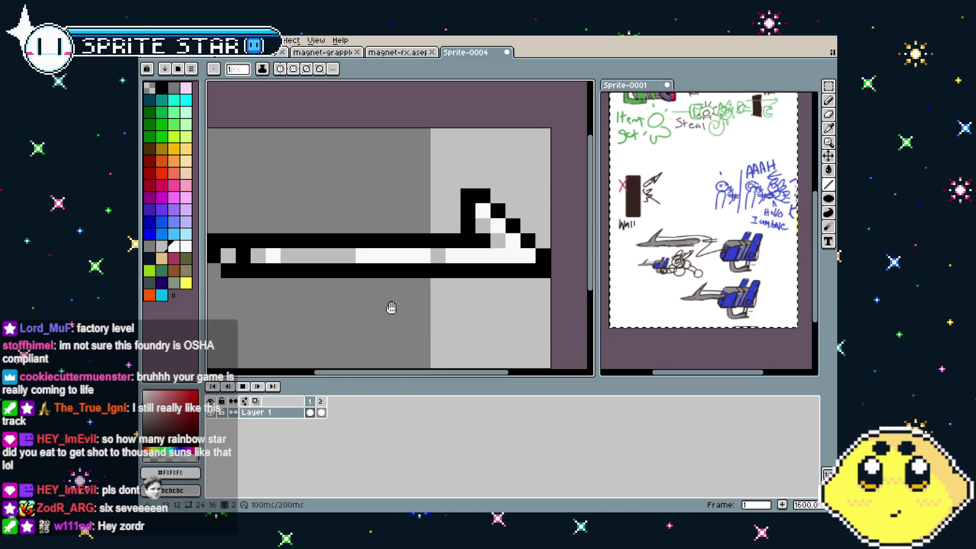
pyautogui.scroll(-5, 392, 309)
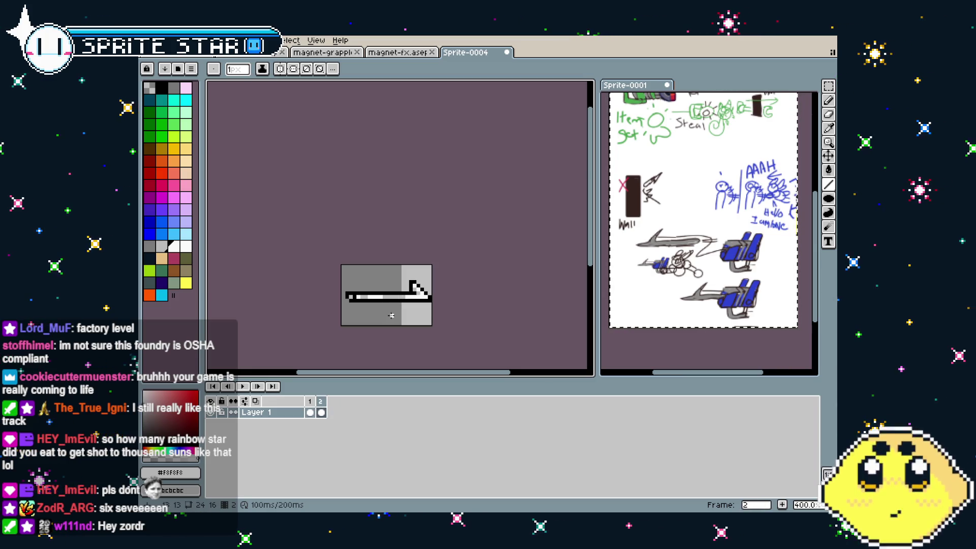
pyautogui.click(321, 402)
pyautogui.hotkey('alt', 'Delete')
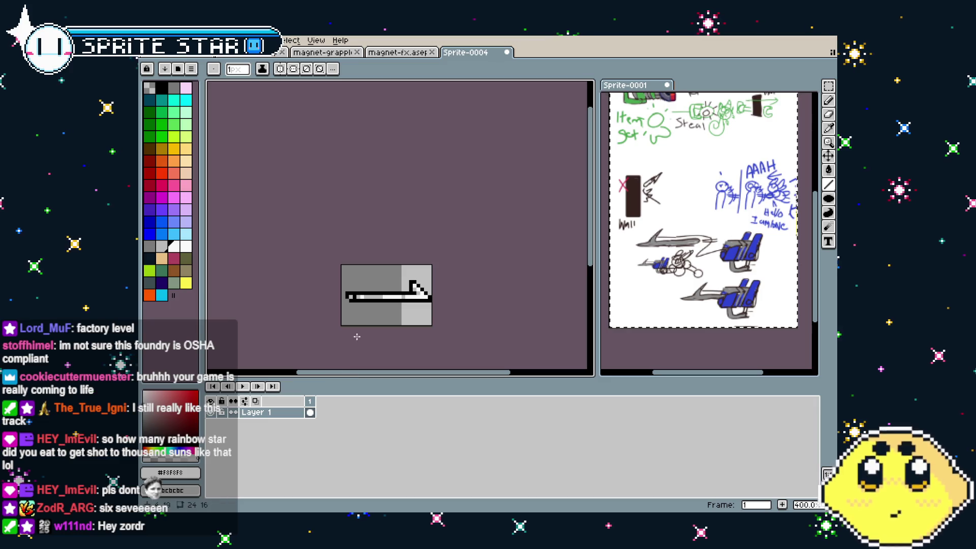
pyautogui.hotkey('ctrl', 'z')
pyautogui.hotkey('ctrl', 'z')
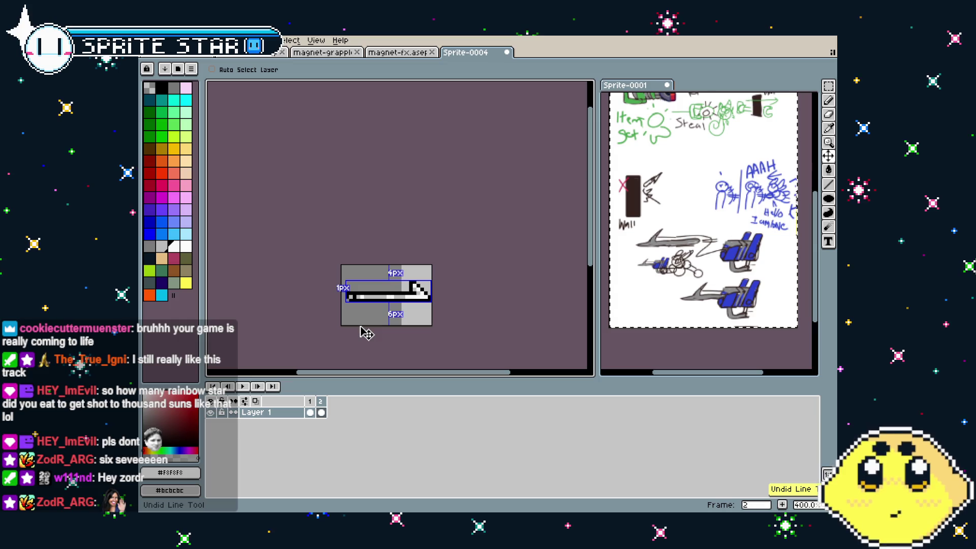
pyautogui.click(367, 333)
pyautogui.scroll(3, 363, 329)
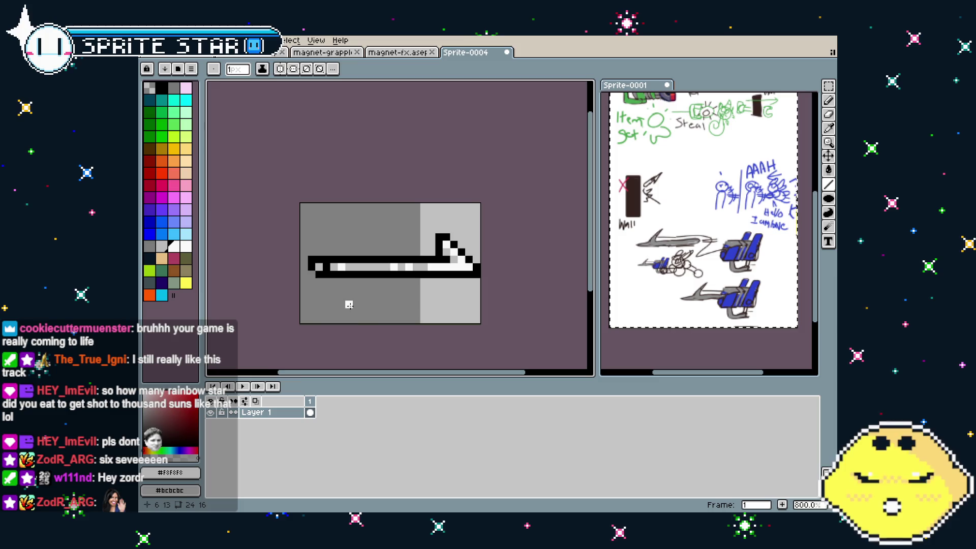
pyautogui.scroll(3, 346, 300)
pyautogui.scroll(-1, 348, 300)
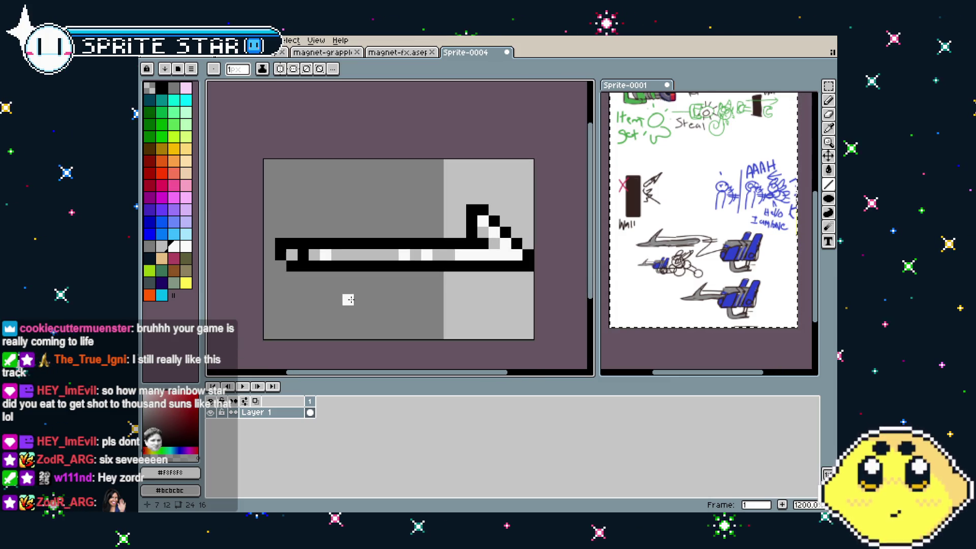
pyautogui.scroll(-2, 348, 300)
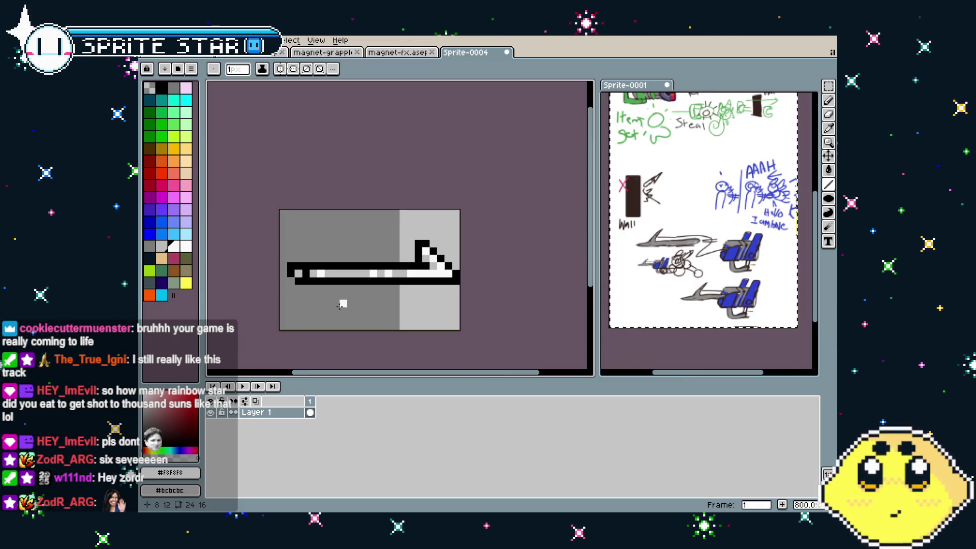
pyautogui.scroll(1, 343, 297)
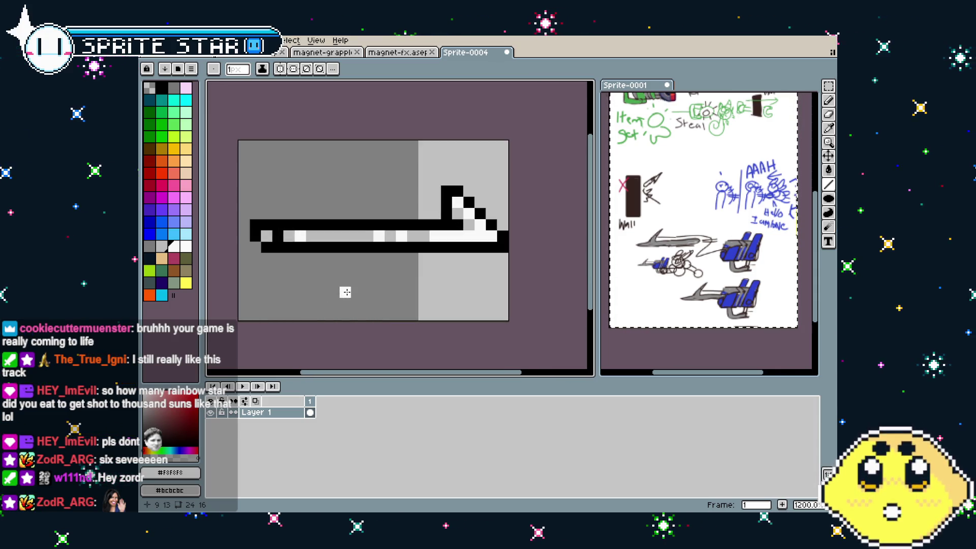
pyautogui.scroll(-3, 345, 292)
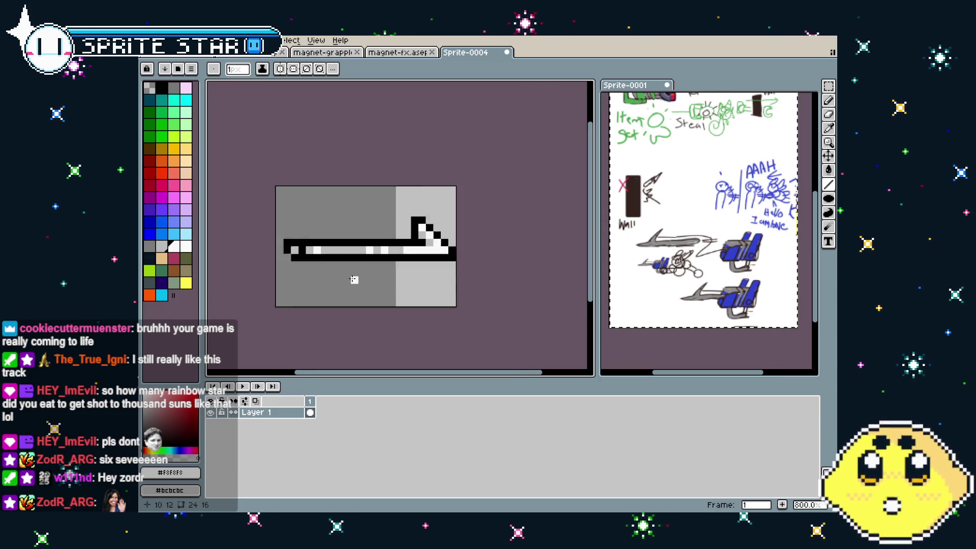
pyautogui.scroll(3, 376, 262)
pyautogui.hscroll(2, 382, 262)
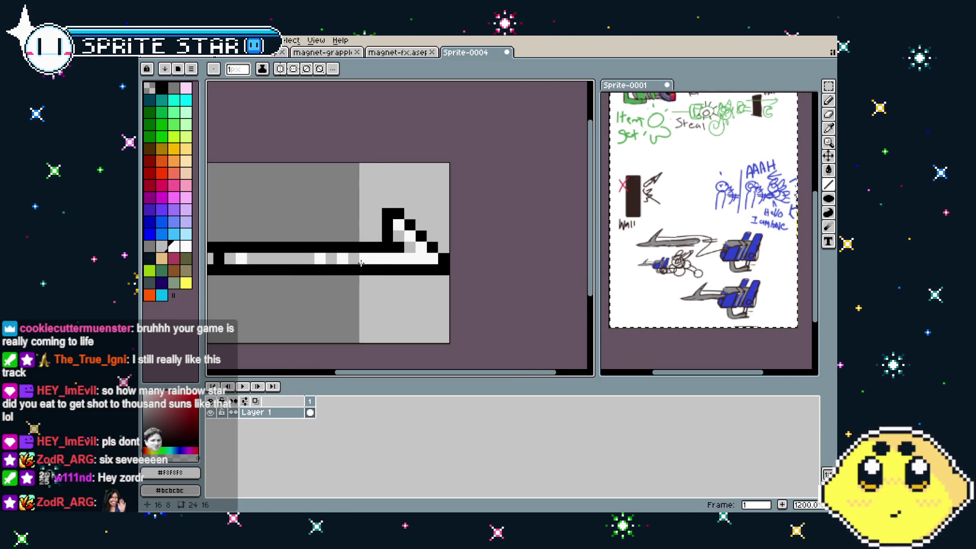
pyautogui.press('i')
pyautogui.click(410, 248)
pyautogui.press('b')
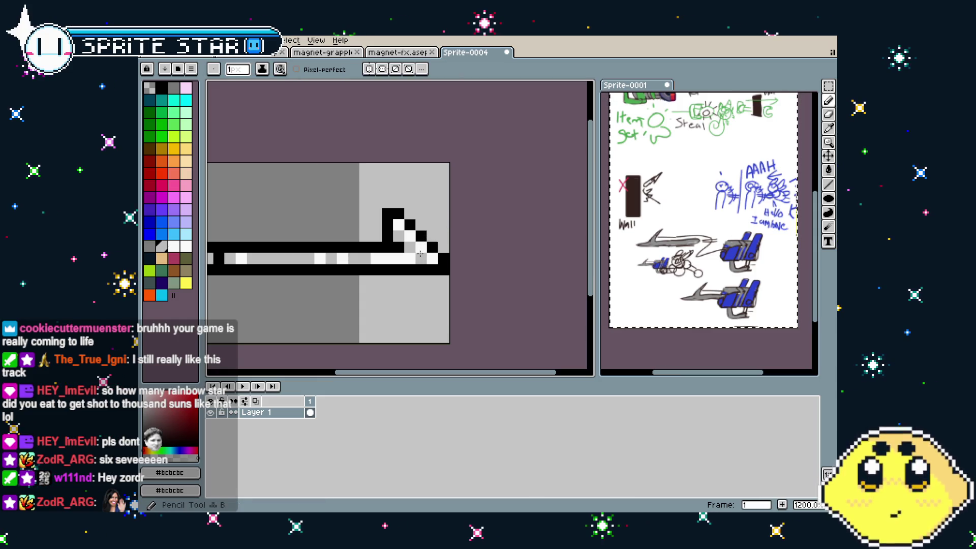
pyautogui.click(421, 269)
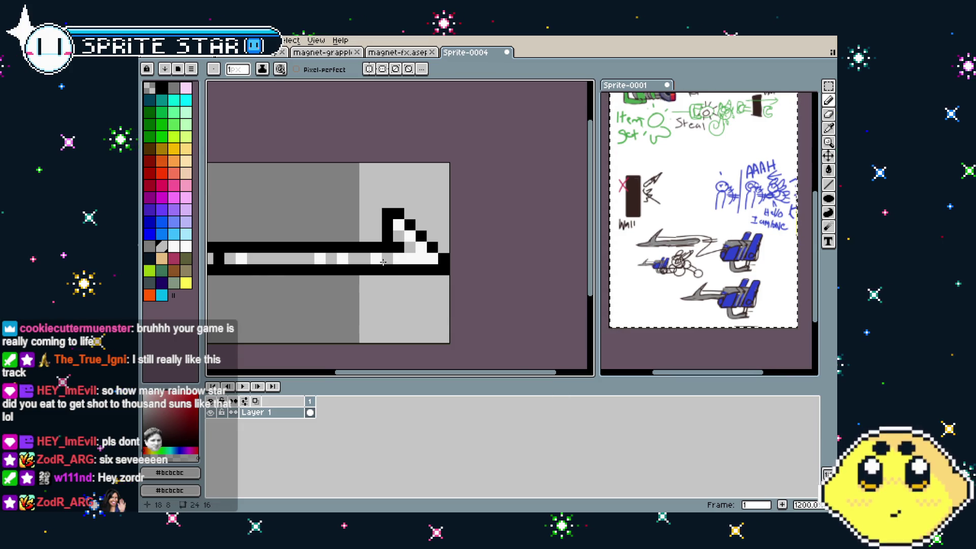
pyautogui.scroll(-2, 394, 272)
pyautogui.scroll(2, 439, 265)
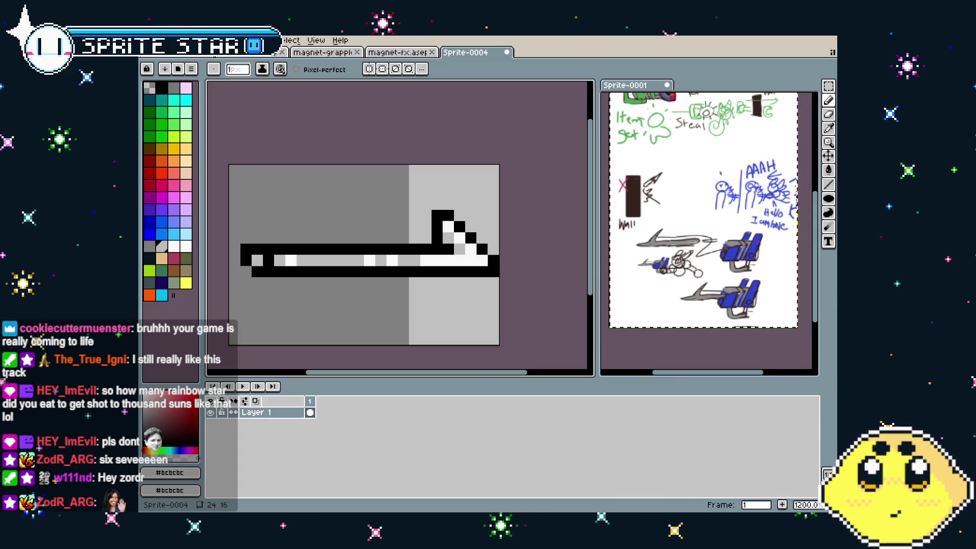
pyautogui.scroll(-2, 406, 305)
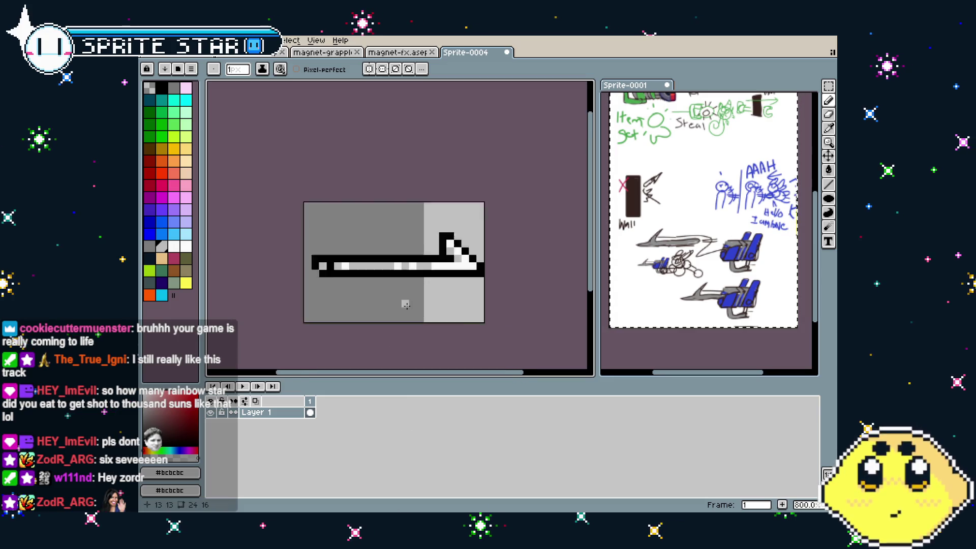
pyautogui.scroll(-1, 406, 305)
pyautogui.scroll(-2, 406, 310)
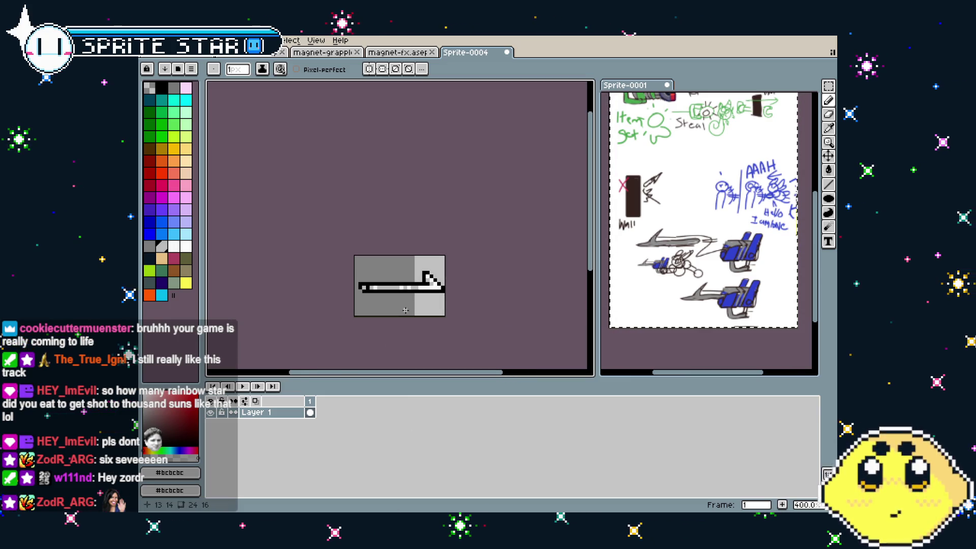
pyautogui.scroll(3, 406, 310)
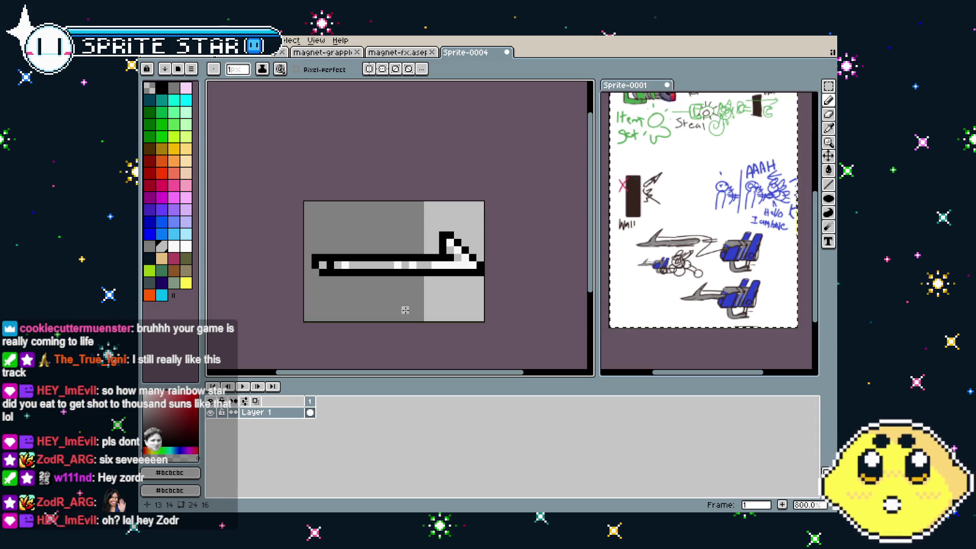
pyautogui.scroll(-1, 405, 310)
pyautogui.scroll(-3, 405, 310)
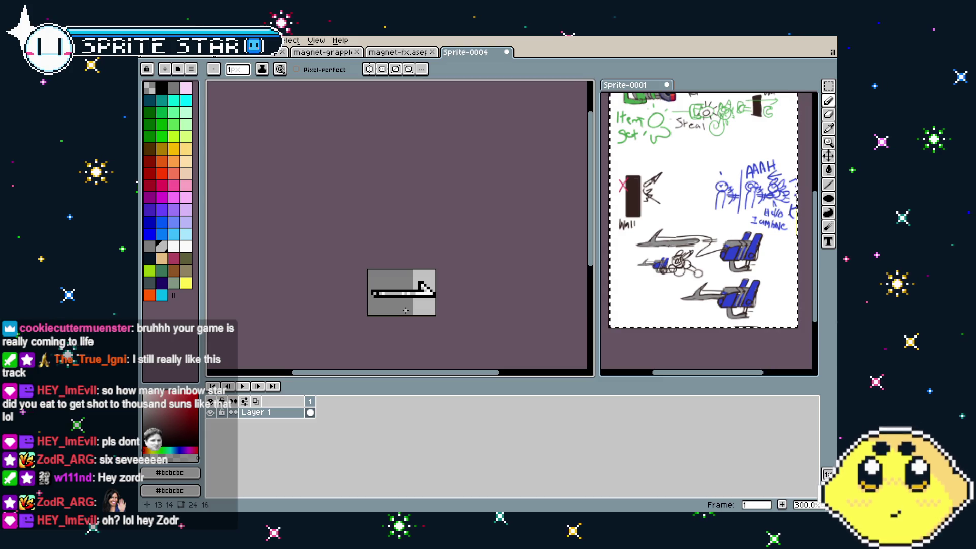
pyautogui.scroll(2, 406, 310)
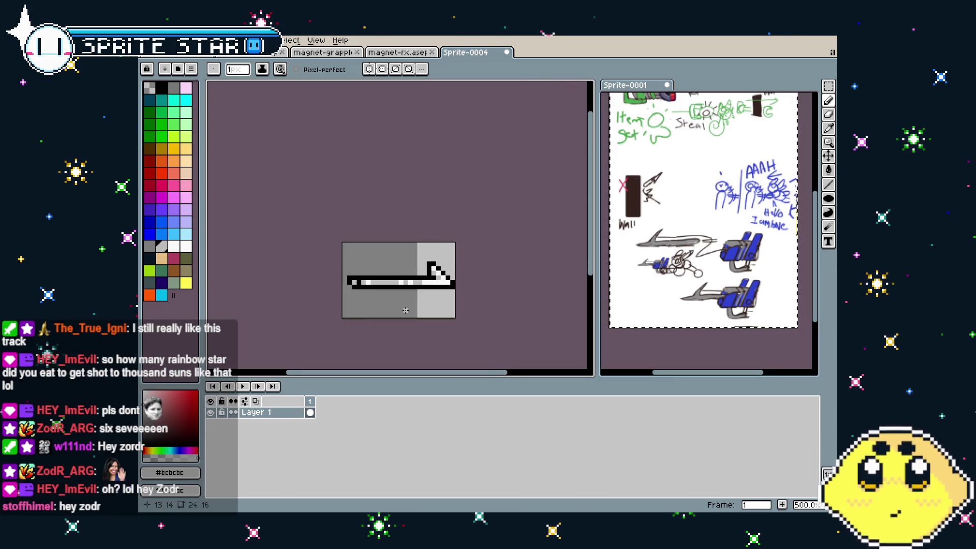
pyautogui.scroll(2, 405, 310)
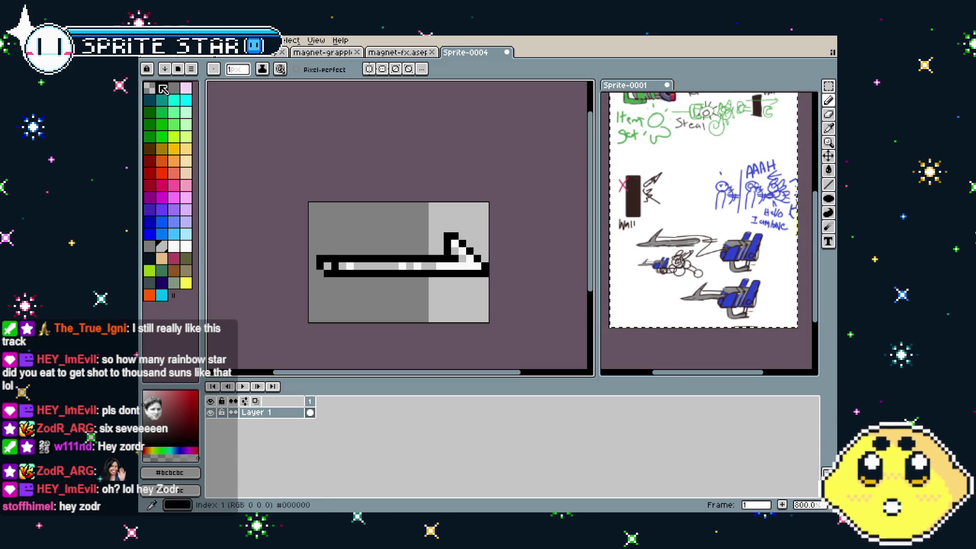
# Browse the Weapons folder past hook and hook2, then open Flying-Javelin.aseprite.
pyautogui.click(148, 40)
pyautogui.click(163, 73)
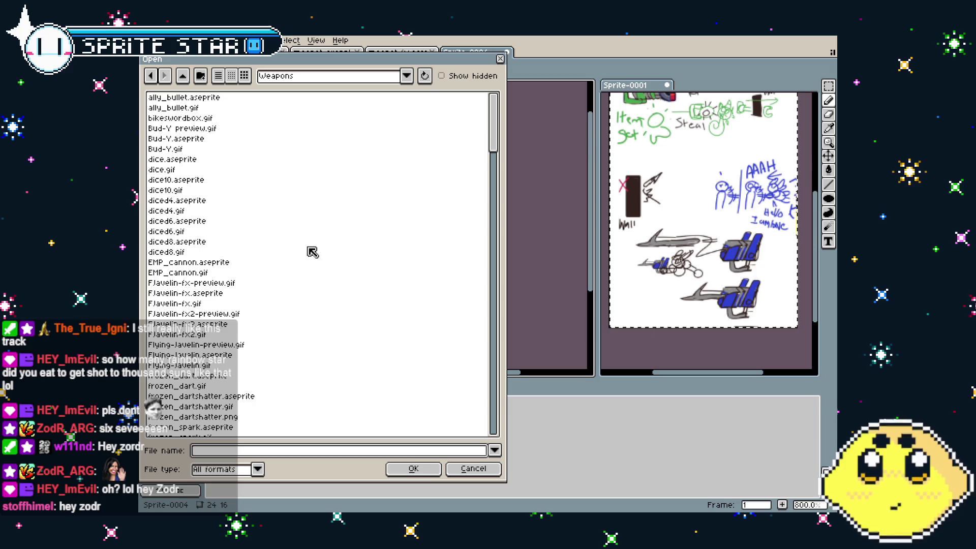
pyautogui.moveTo(488, 145)
pyautogui.mouseDown()
pyautogui.moveTo(499, 299)
pyautogui.moveTo(502, 186)
pyautogui.mouseUp()
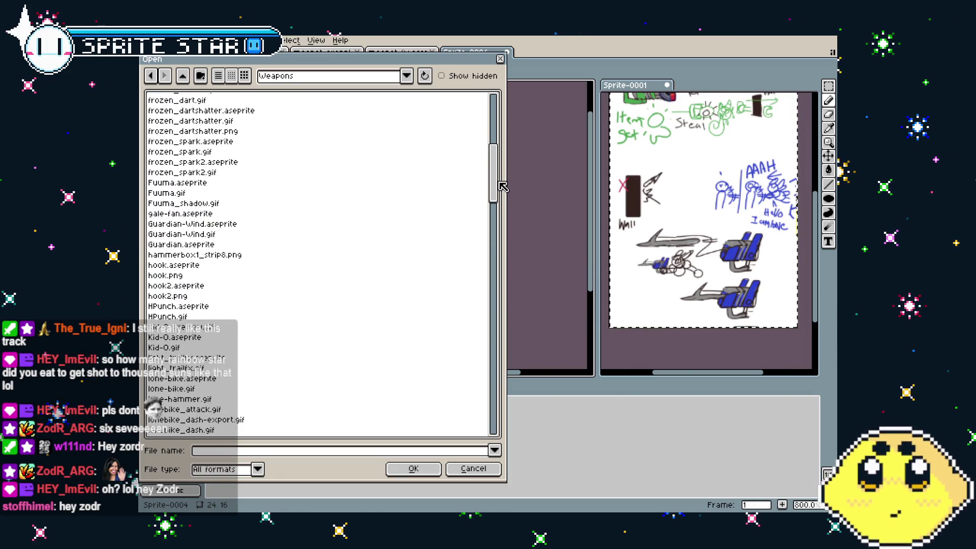
pyautogui.click(322, 288)
pyautogui.click(328, 269)
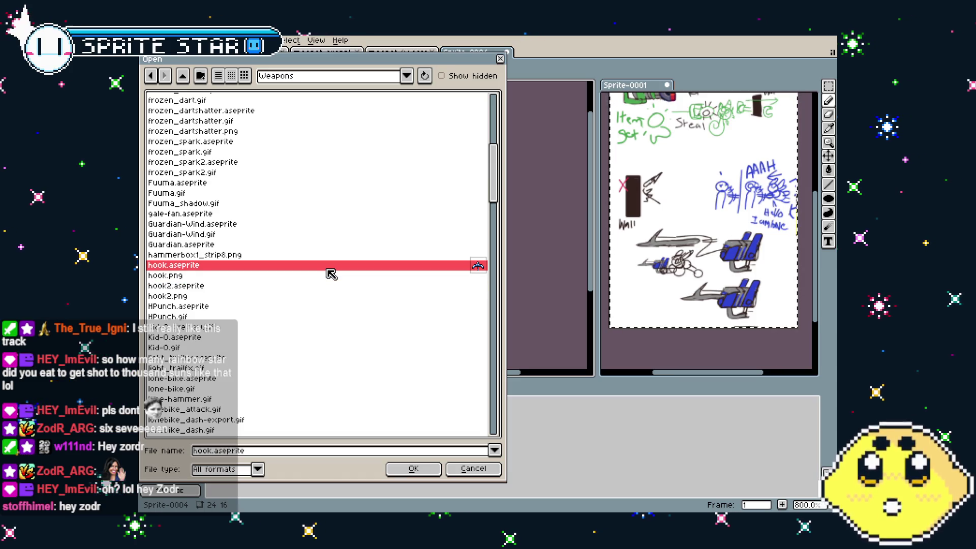
pyautogui.moveTo(496, 180); pyautogui.dragTo(503, 152)
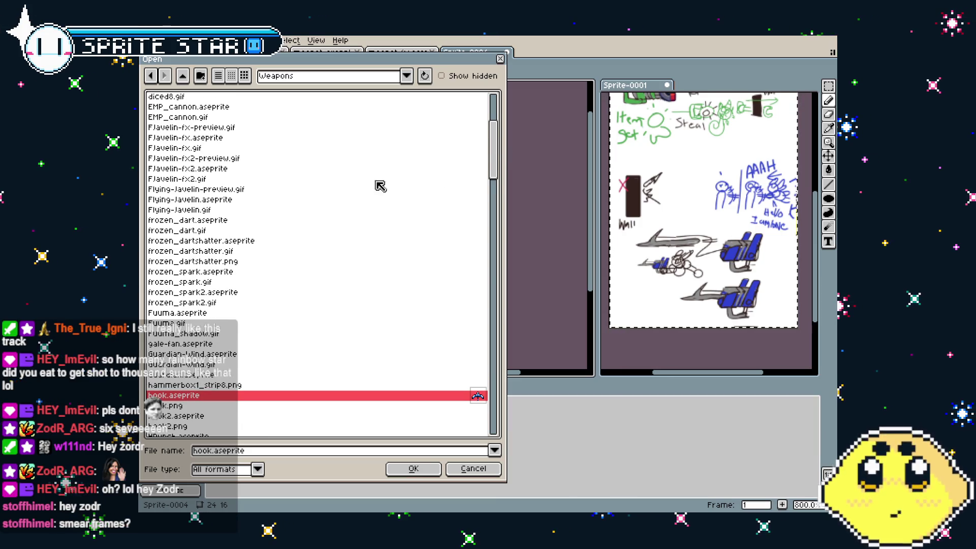
pyautogui.click(259, 202)
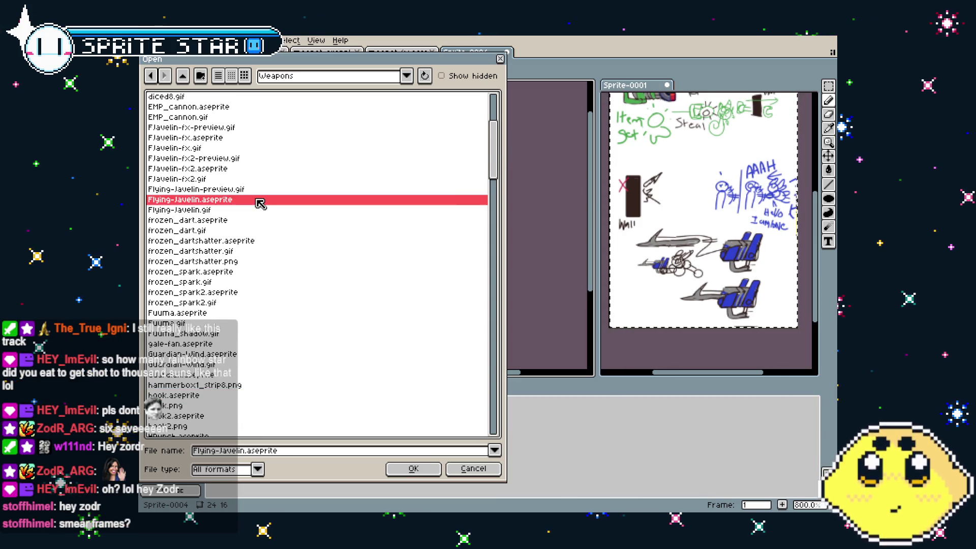
pyautogui.click(422, 475)
pyautogui.scroll(5, 402, 261)
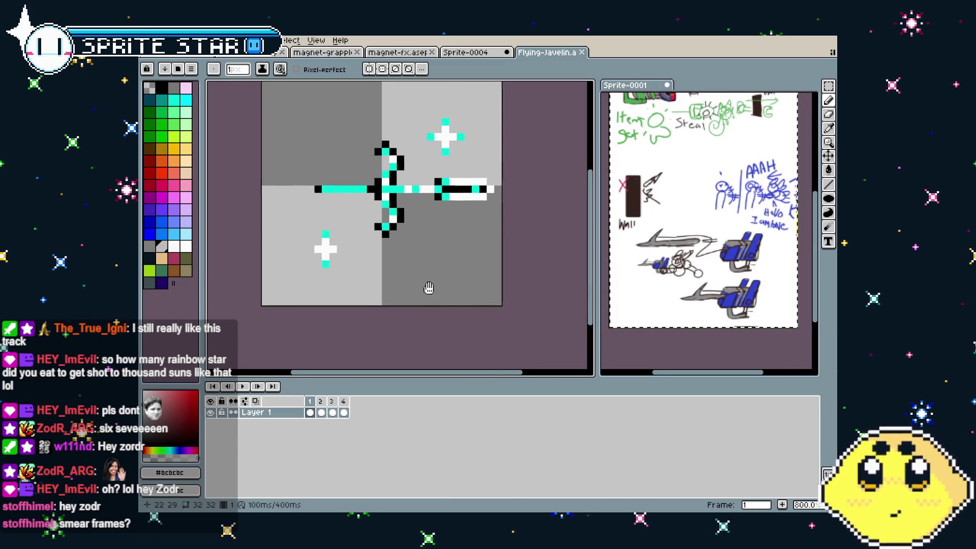
# Play and stop the Flying-Javelin animation.
pyautogui.press('Return')
pyautogui.scroll(-1, 442, 305)
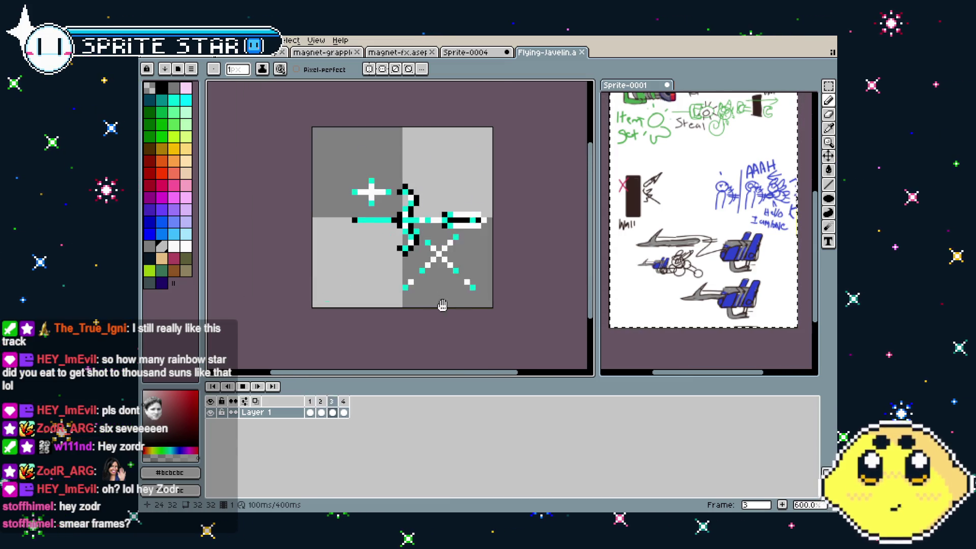
pyautogui.press('Return')
# Open Tornado-Javelin.aseprite from Weapons, preview it, then return to the Sprite-0004 tab.
pyautogui.click(149, 40)
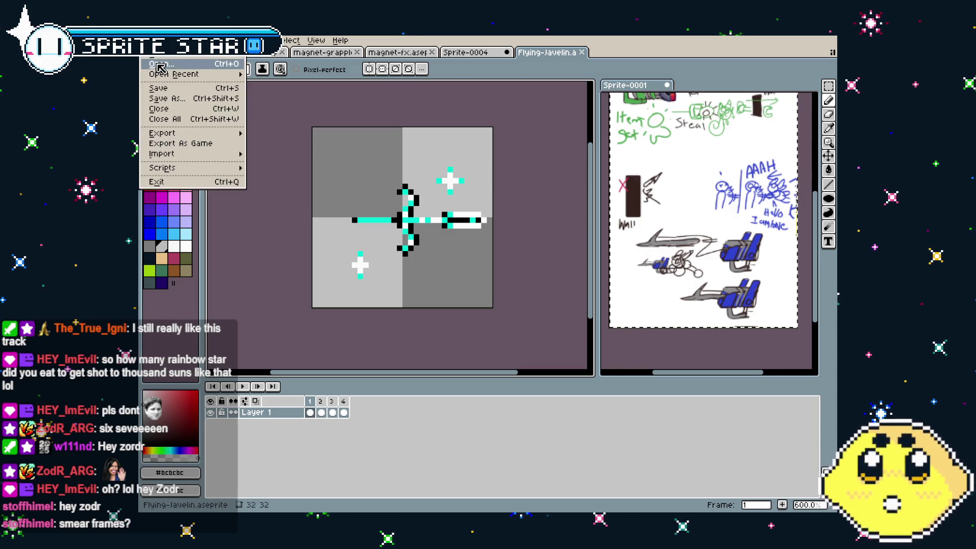
pyautogui.click(157, 84)
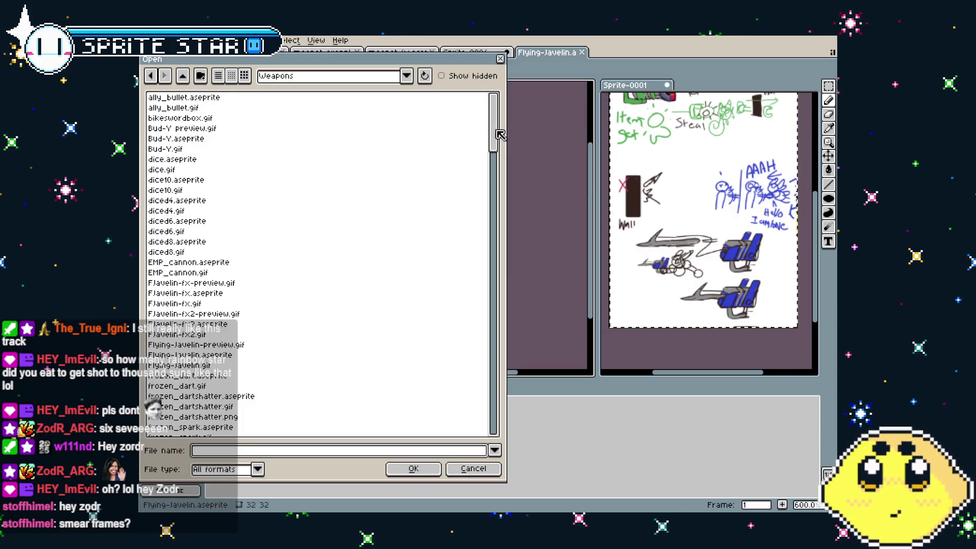
pyautogui.moveTo(498, 133); pyautogui.dragTo(497, 377)
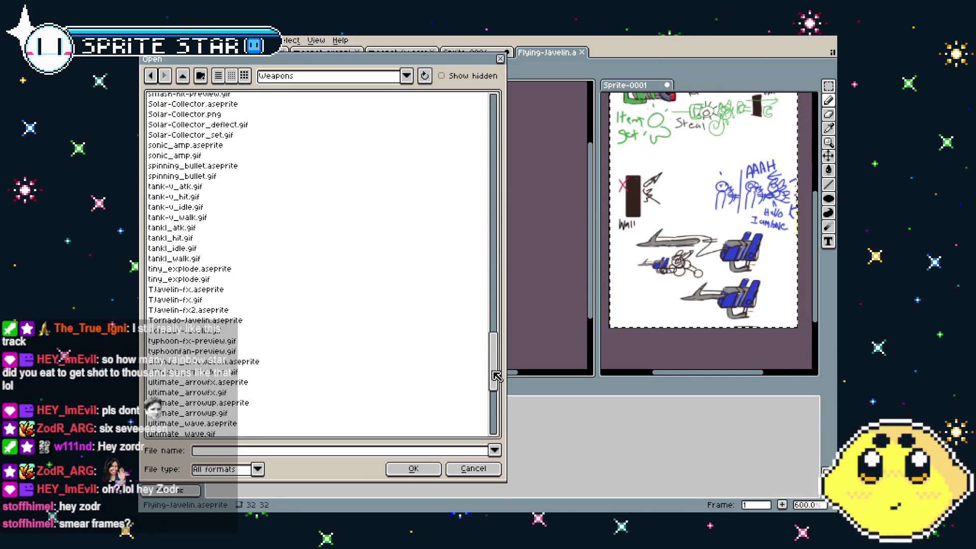
pyautogui.doubleClick(243, 323)
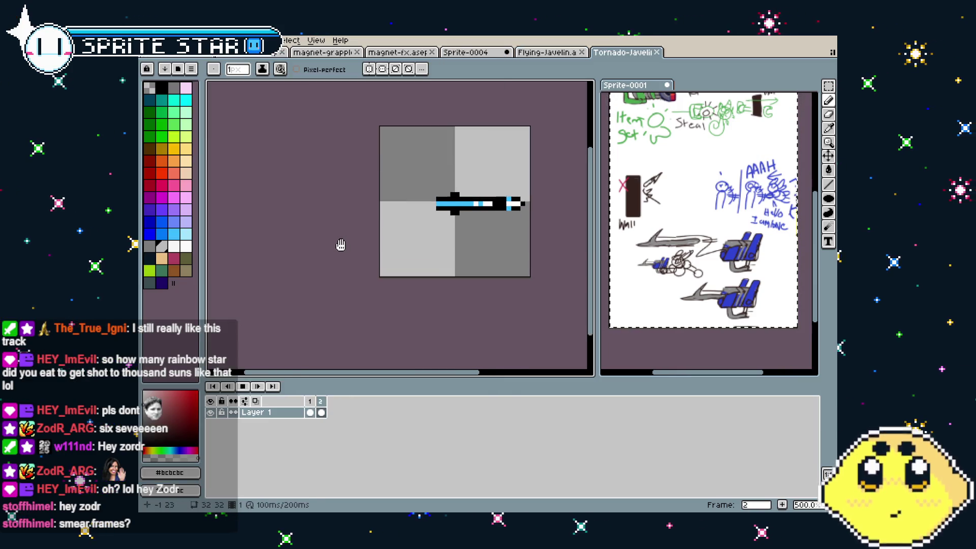
pyautogui.moveTo(331, 244); pyautogui.dragTo(272, 246)
pyautogui.scroll(1, 271, 247)
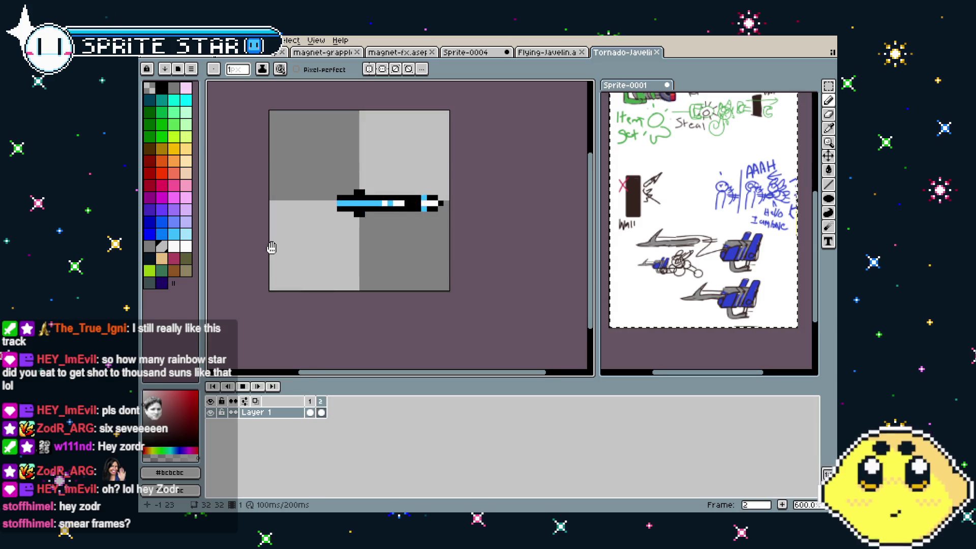
pyautogui.press('Return')
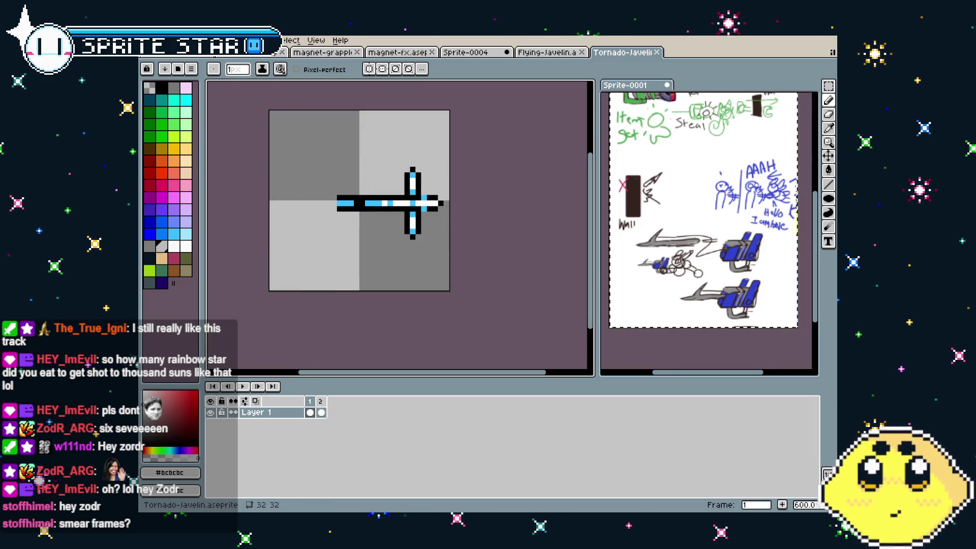
pyautogui.click(467, 53)
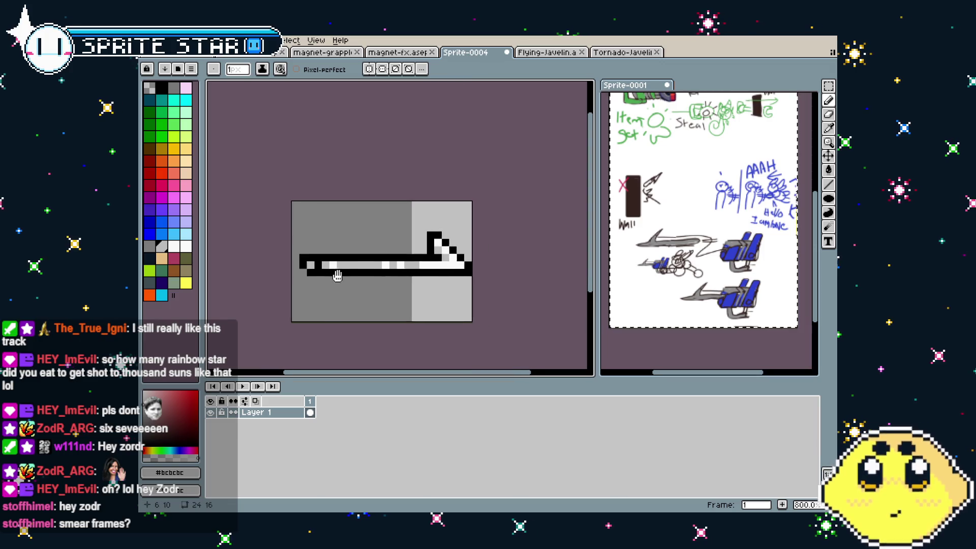
# Select the Pencil with white as the colour and bring up the timeline frame menu.
pyautogui.scroll(2, 328, 294)
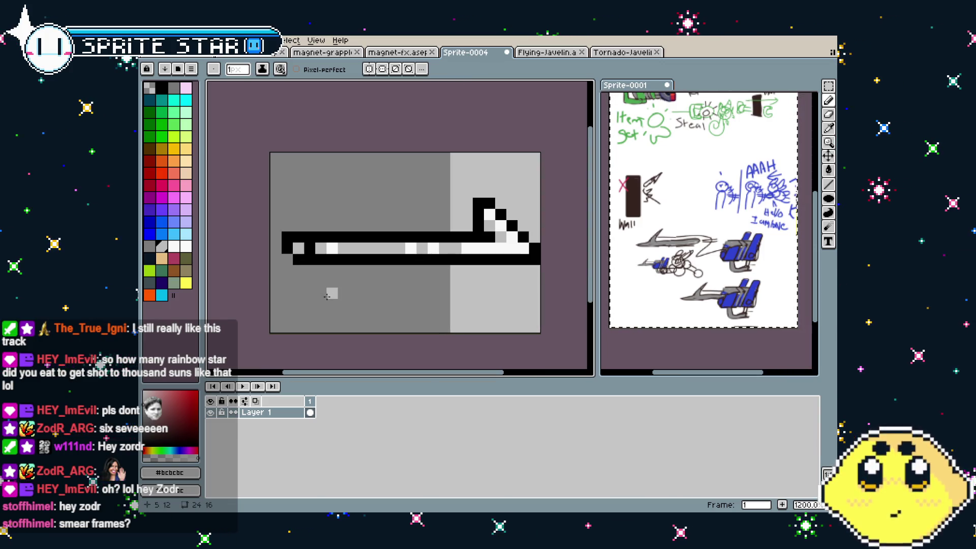
pyautogui.scroll(-1, 327, 297)
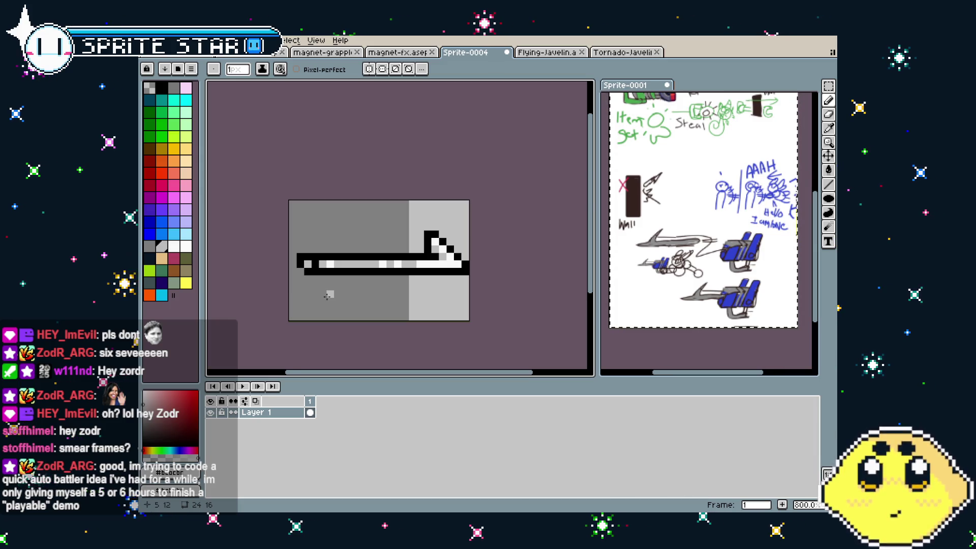
pyautogui.scroll(2, 327, 297)
pyautogui.press('b')
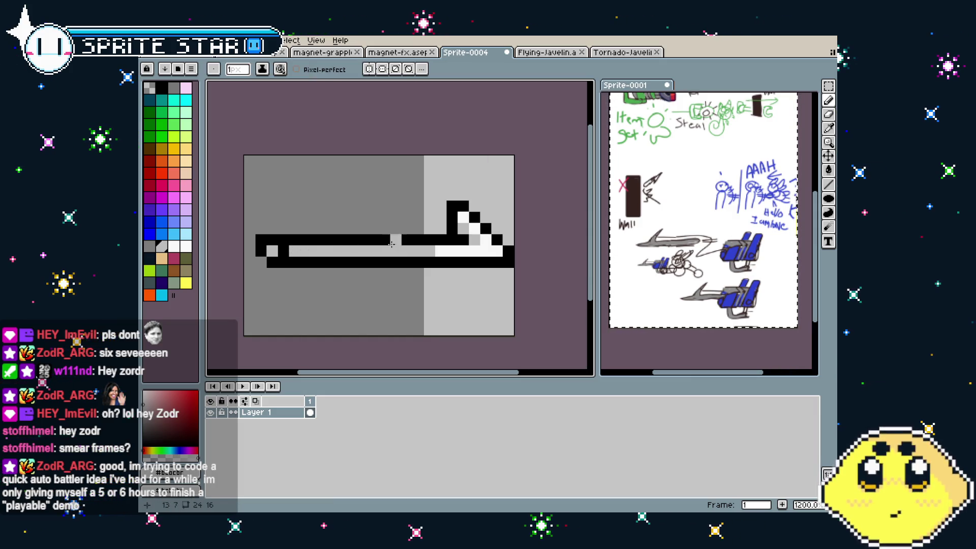
pyautogui.keyDown('alt'); pyautogui.click(448, 247); pyautogui.keyUp('alt')
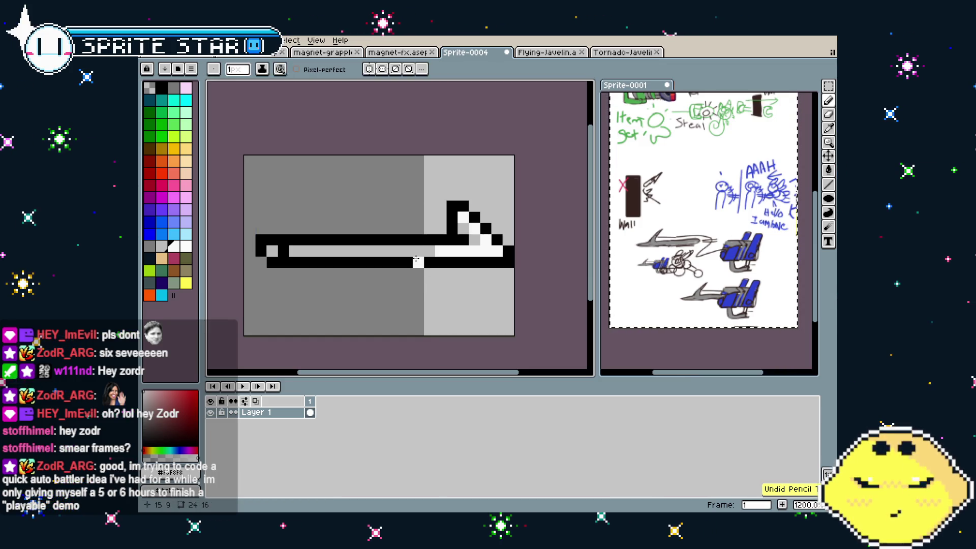
pyautogui.scroll(-3, 410, 295)
pyautogui.scroll(1, 410, 294)
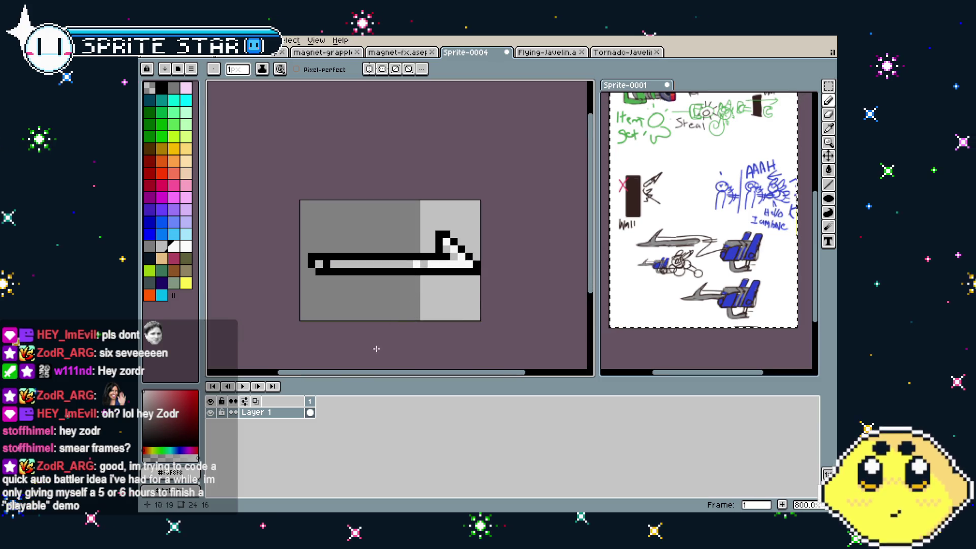
pyautogui.rightClick(314, 408)
# Add a second frame and shade the blade's inner row light grey.
pyautogui.click(350, 426)
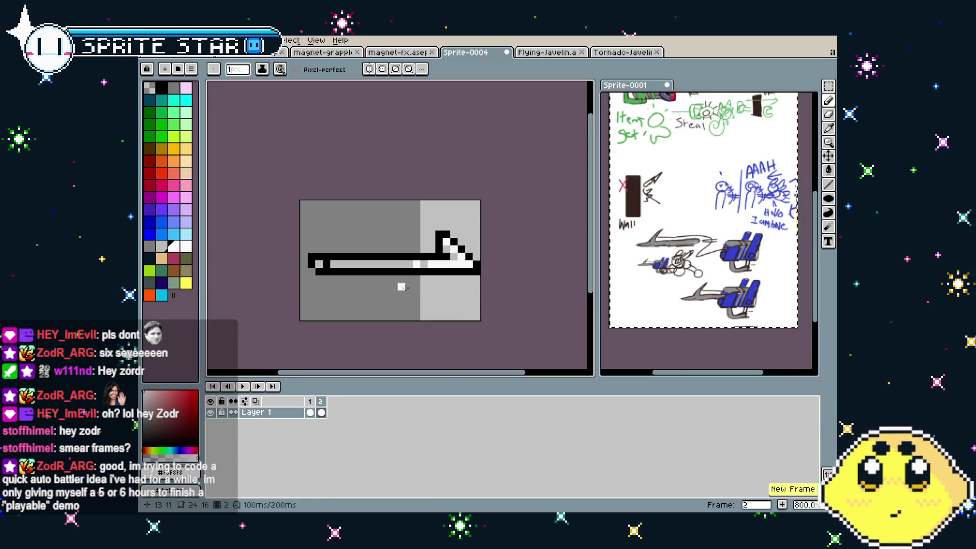
pyautogui.scroll(3, 428, 247)
pyautogui.click(474, 251)
pyautogui.press('b')
pyautogui.moveTo(465, 236); pyautogui.dragTo(501, 280)
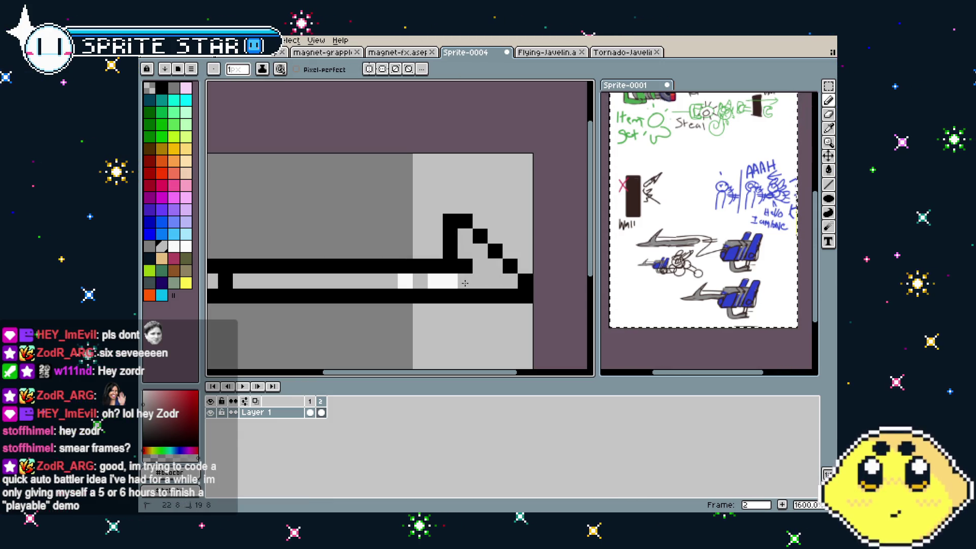
pyautogui.hotkey('ctrl', 'z')
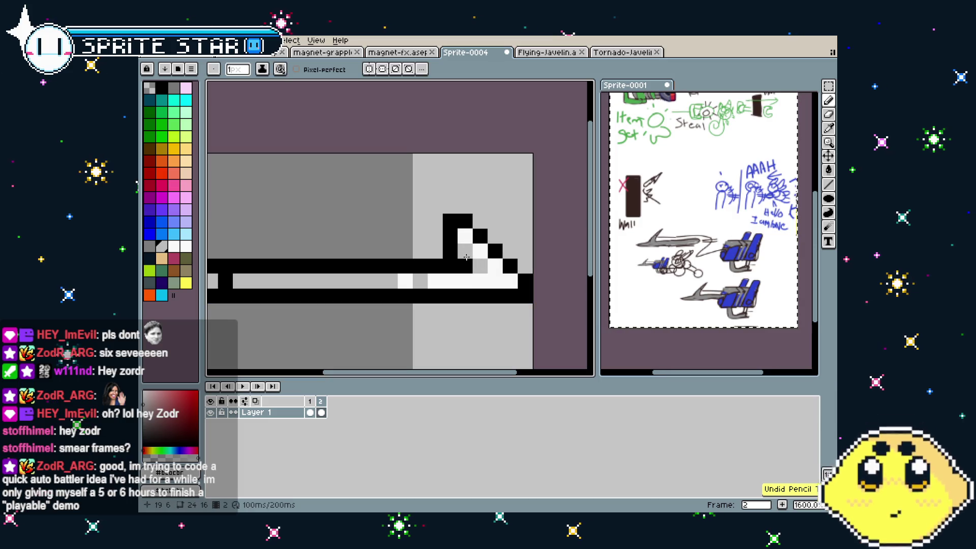
pyautogui.click(488, 275)
pyautogui.moveTo(488, 275); pyautogui.dragTo(407, 279)
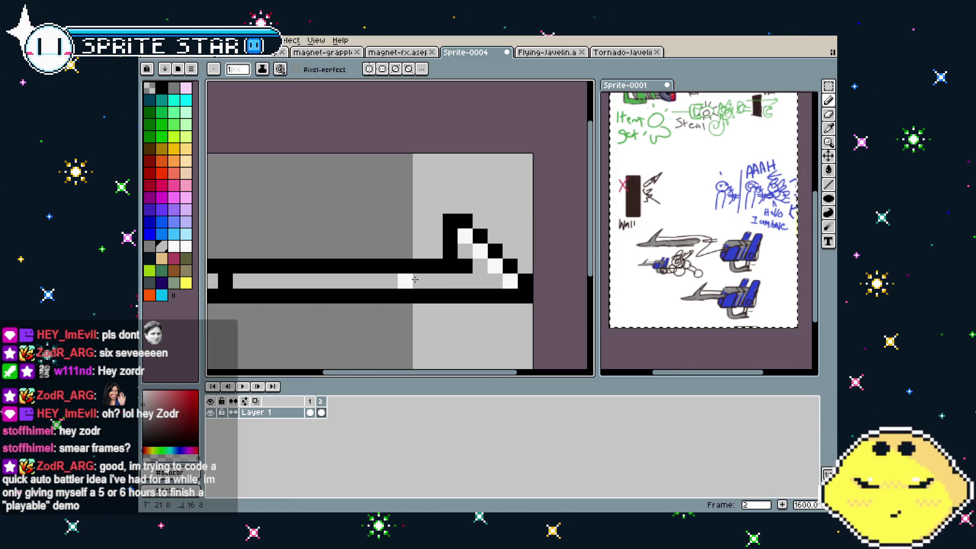
# Paint white highlight pixels along frame 2's shaft, comparing against frame 1.
pyautogui.keyDown('alt'); pyautogui.click(410, 280); pyautogui.keyUp('alt')
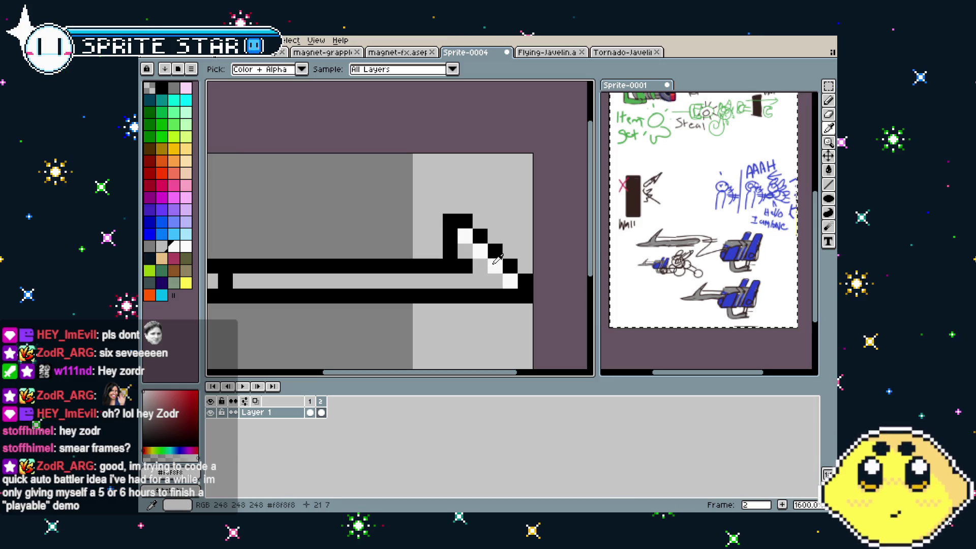
pyautogui.press('Left')
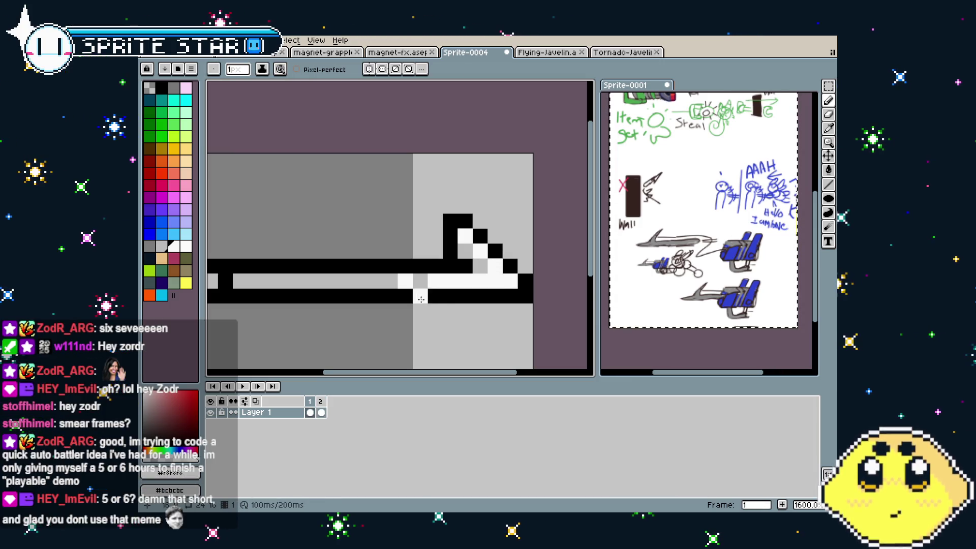
pyautogui.press('Right')
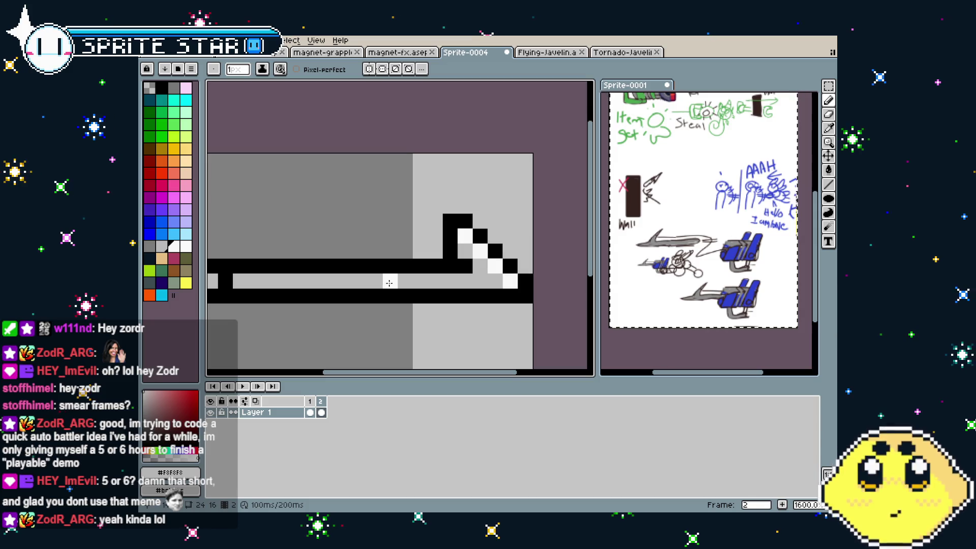
pyautogui.click(371, 284)
pyautogui.click(313, 283)
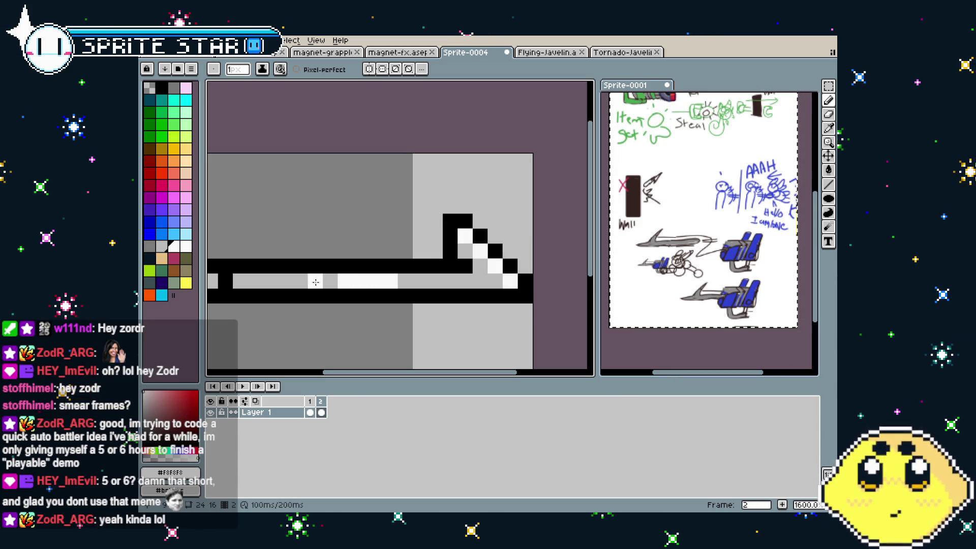
pyautogui.scroll(-1, 444, 312)
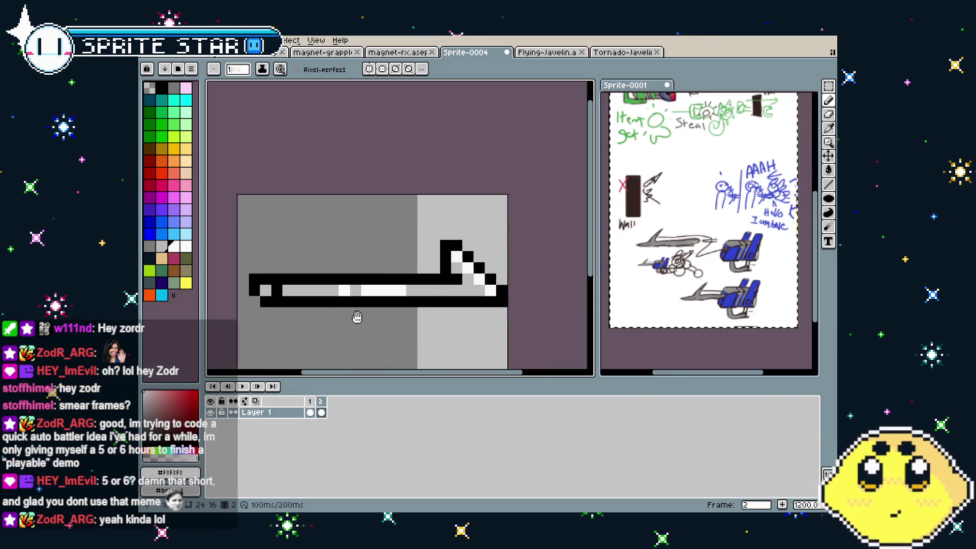
pyautogui.click(309, 412)
pyautogui.click(321, 412)
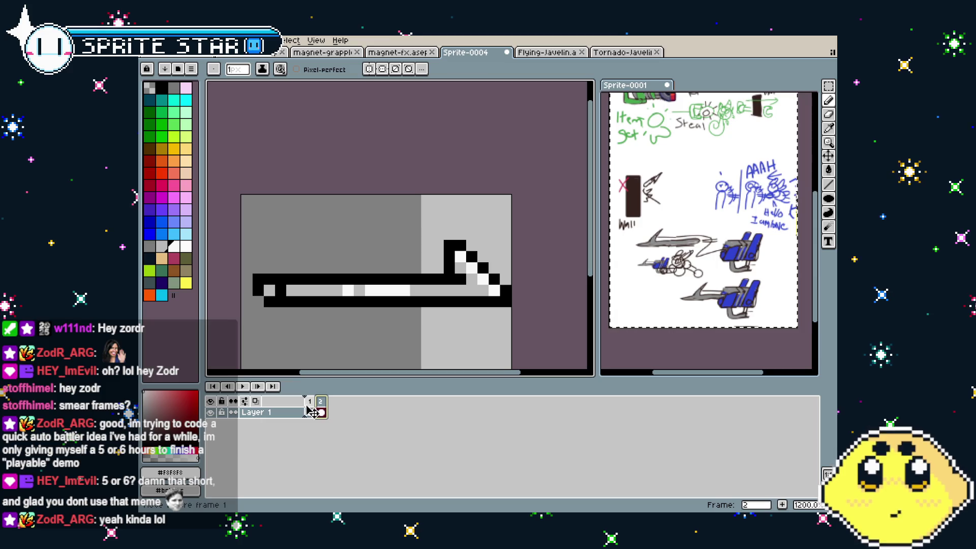
# Add a third frame, then extend frame 1's white shaft highlight further left.
pyautogui.rightClick(311, 402)
pyautogui.click(332, 428)
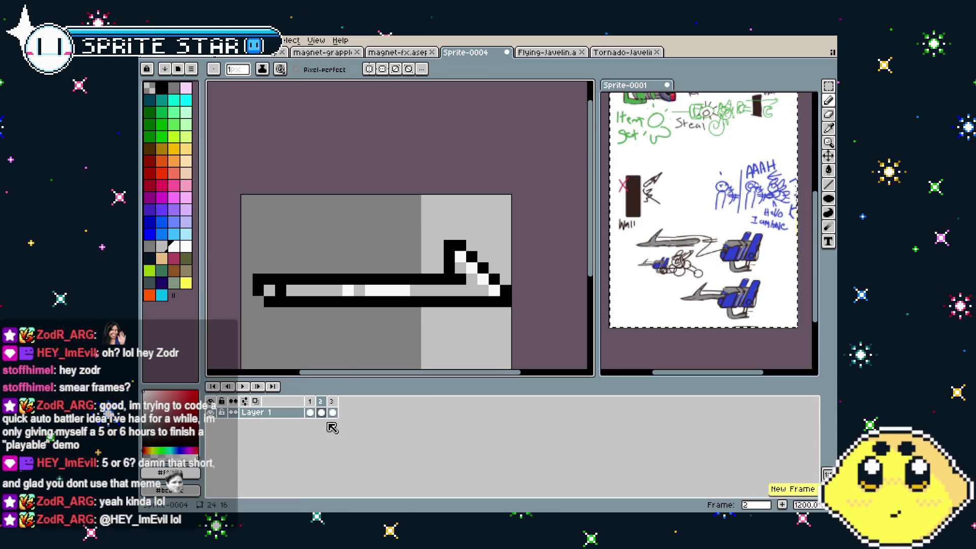
pyautogui.click(309, 401)
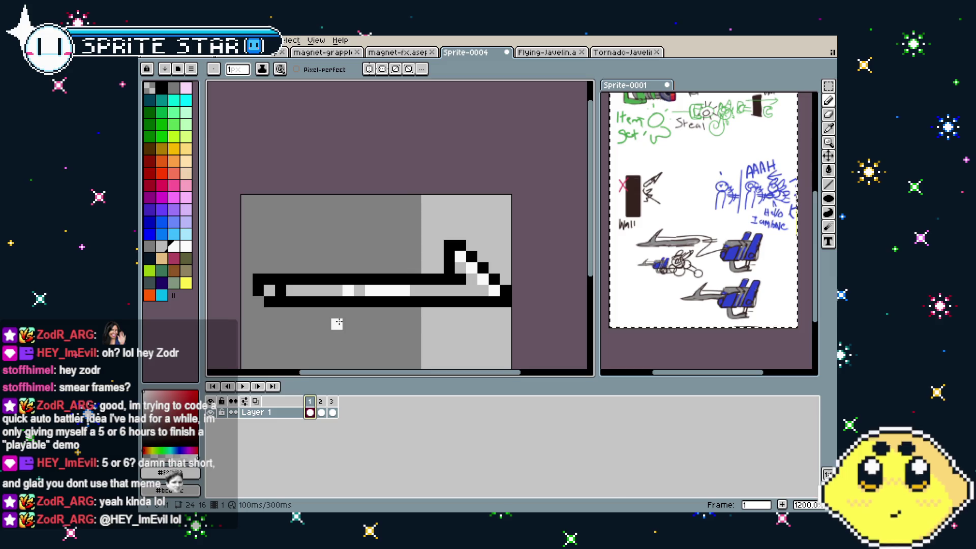
pyautogui.moveTo(337, 323); pyautogui.dragTo(375, 313)
pyautogui.scroll(1, 375, 313)
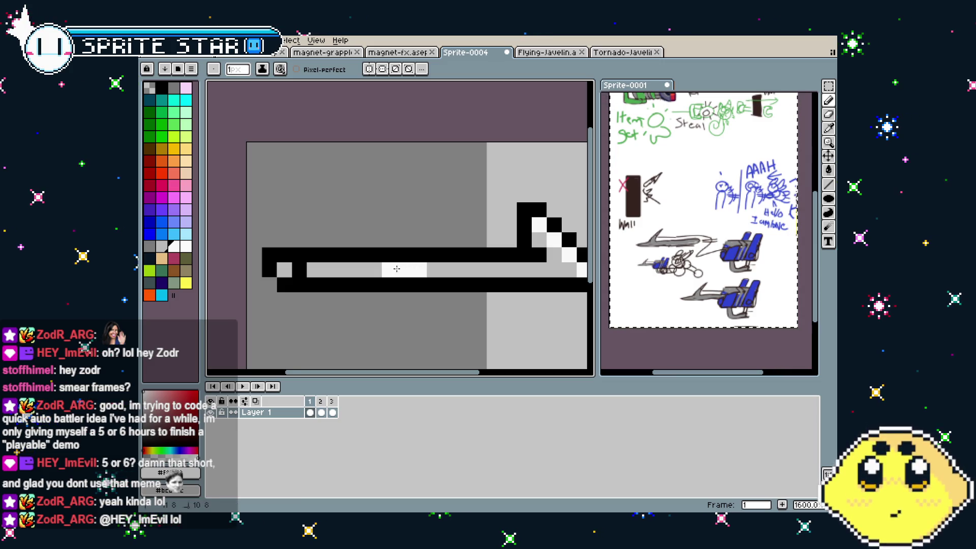
pyautogui.click(362, 271)
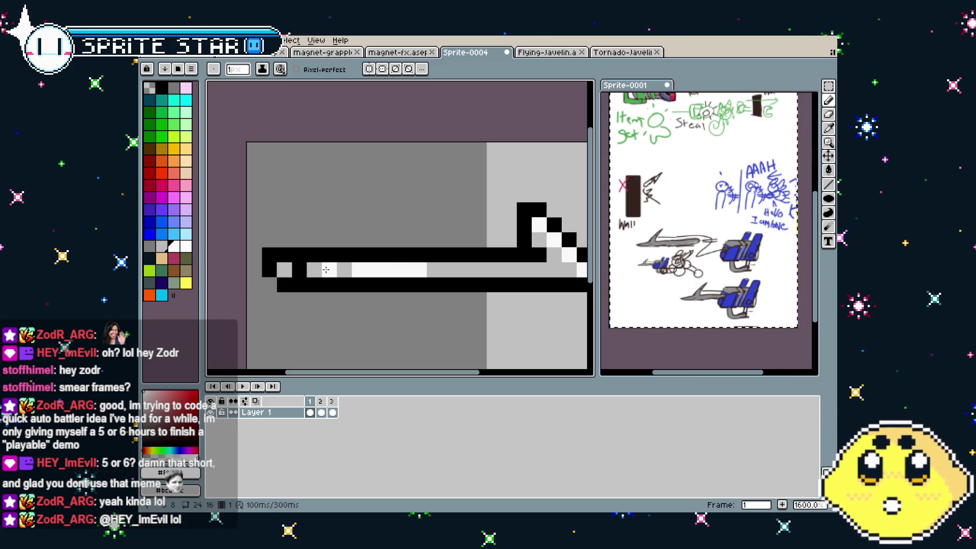
# Preview the three-frame animation and stop it on frame 3.
pyautogui.scroll(-5, 308, 324)
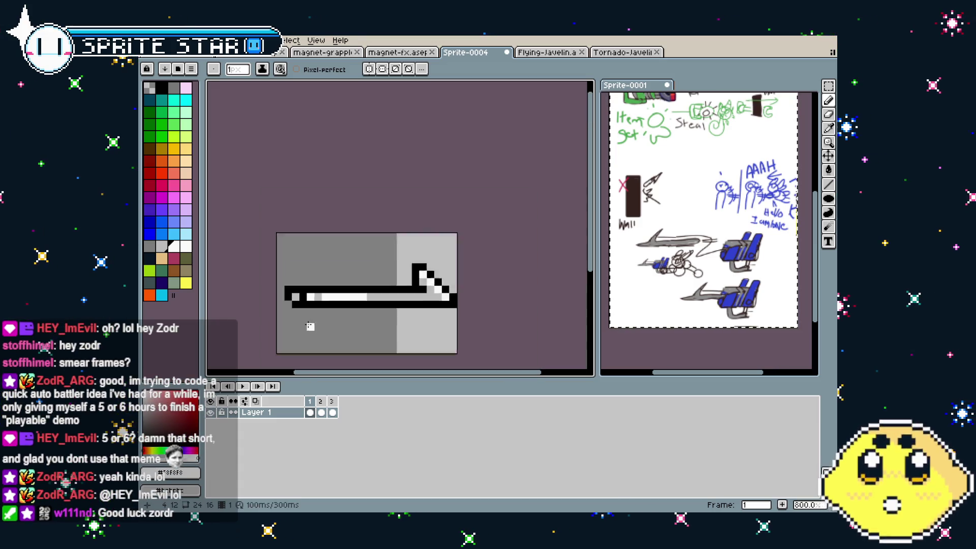
pyautogui.scroll(1, 305, 329)
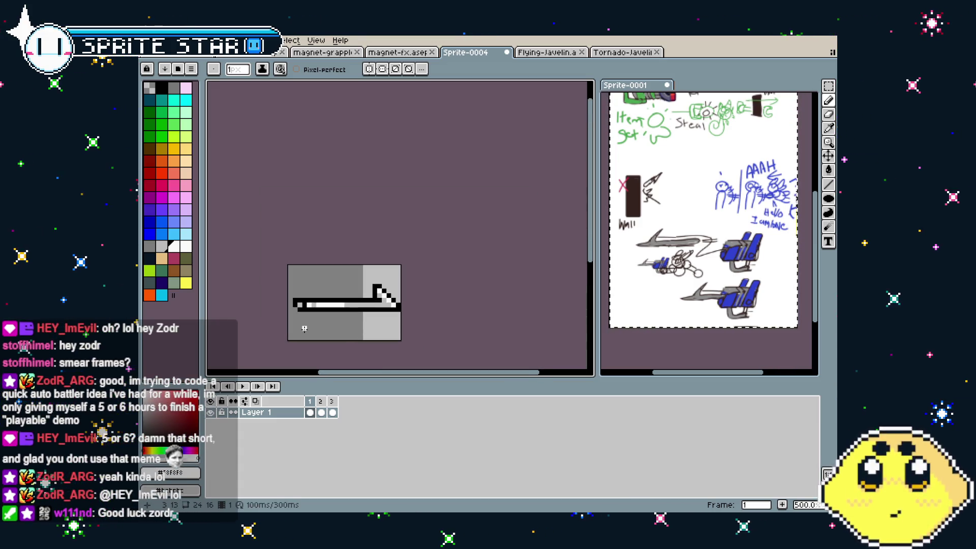
pyautogui.scroll(1, 304, 329)
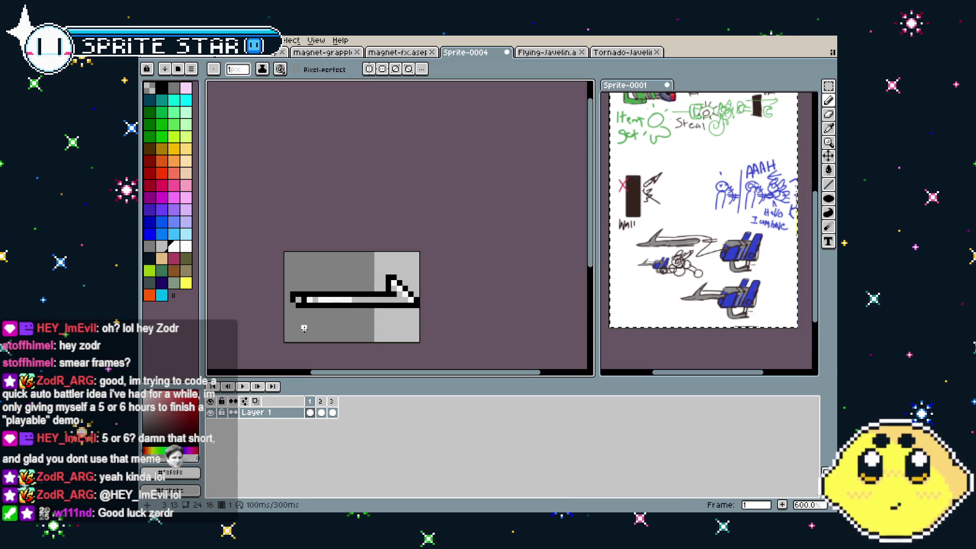
pyautogui.press('Right')
pyautogui.press('Right')
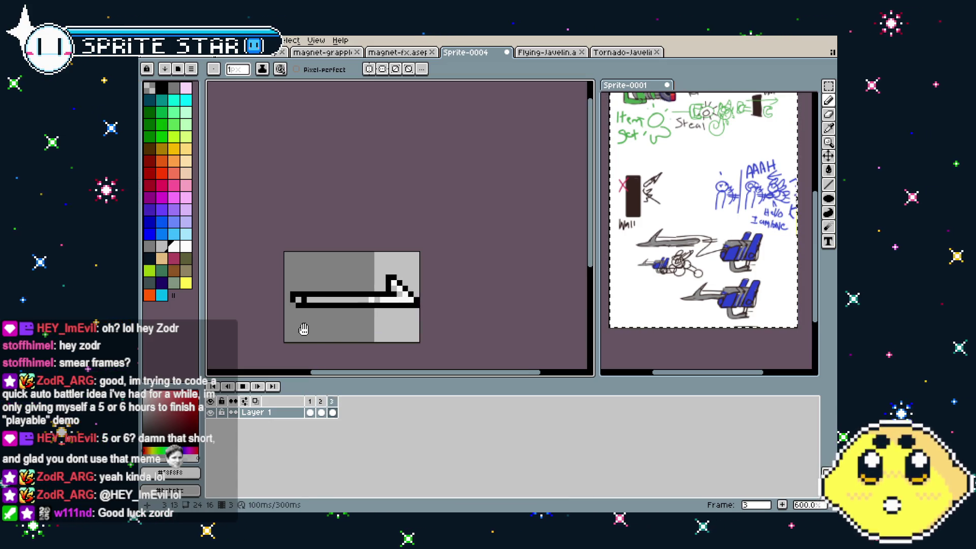
pyautogui.scroll(1, 338, 327)
pyautogui.press('Left')
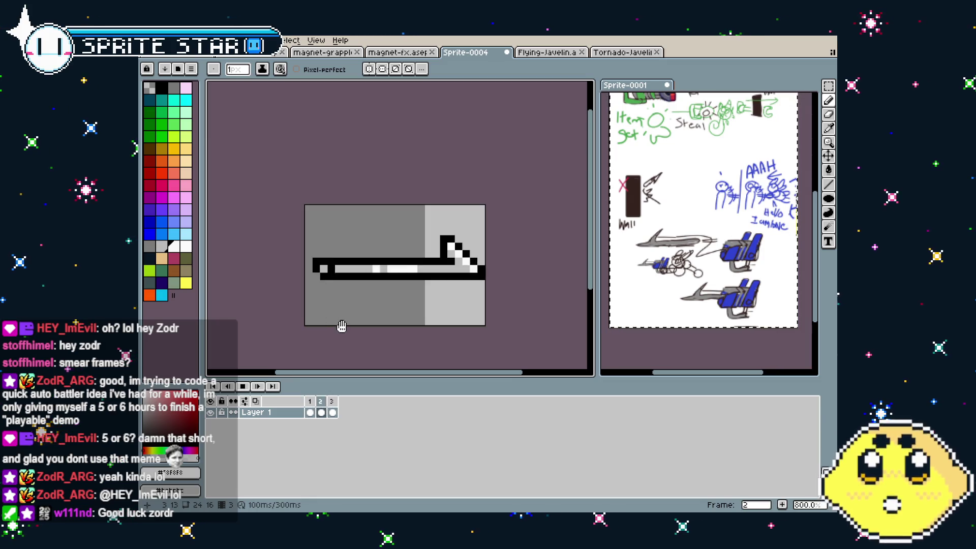
pyautogui.click(333, 401)
# Add a fourth frame after frame 3 and preview all frames.
pyautogui.rightClick(335, 405)
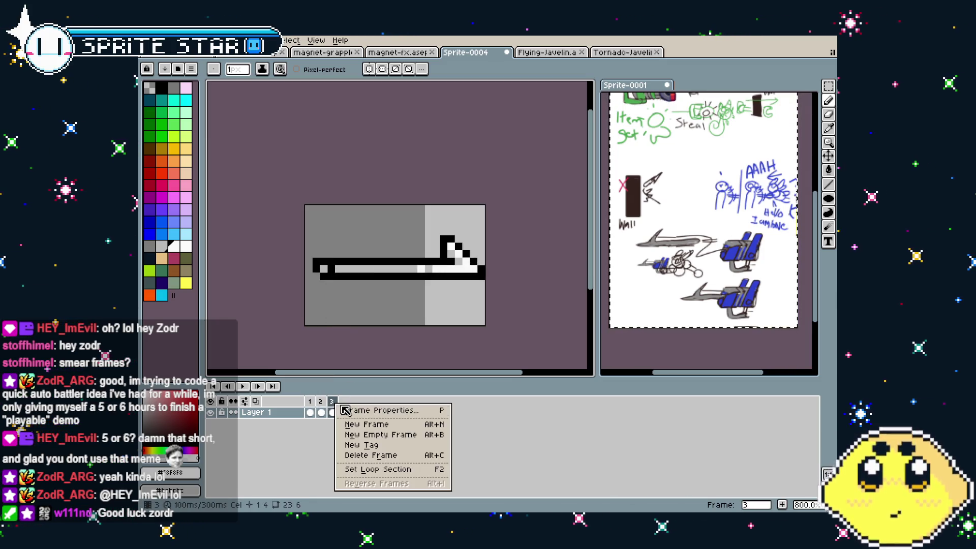
pyautogui.click(358, 423)
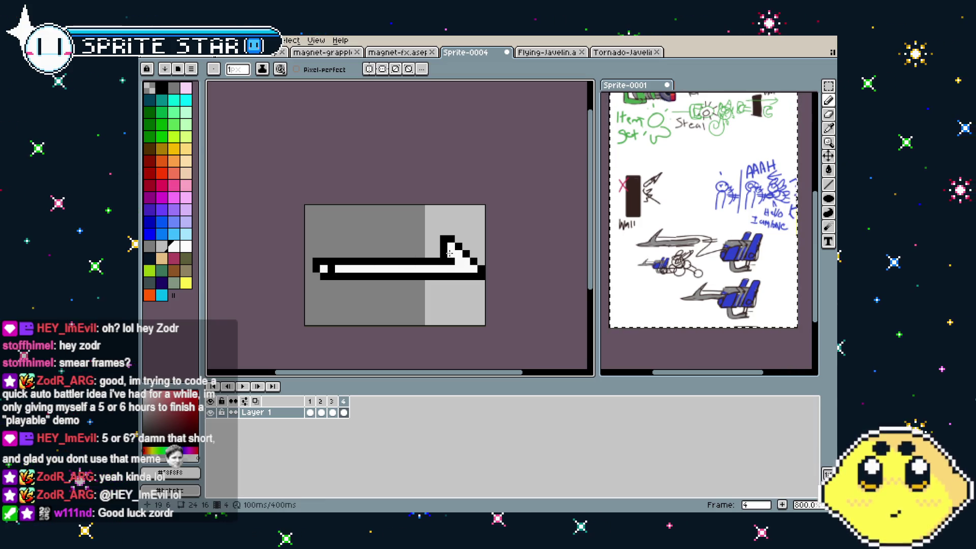
pyautogui.press('Return')
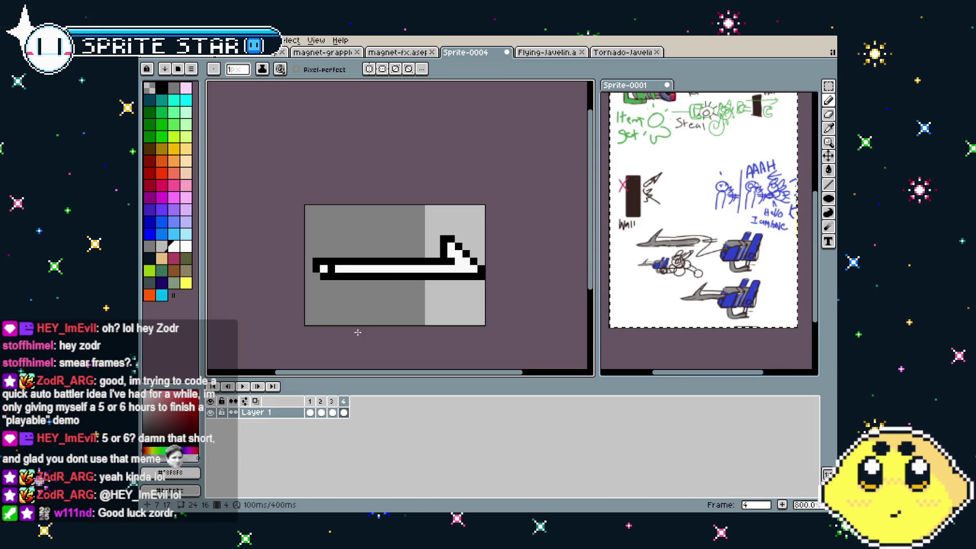
pyautogui.press('Return')
# Bucket-fill the shaft's black outline with grey on frame 4.
pyautogui.click(149, 246)
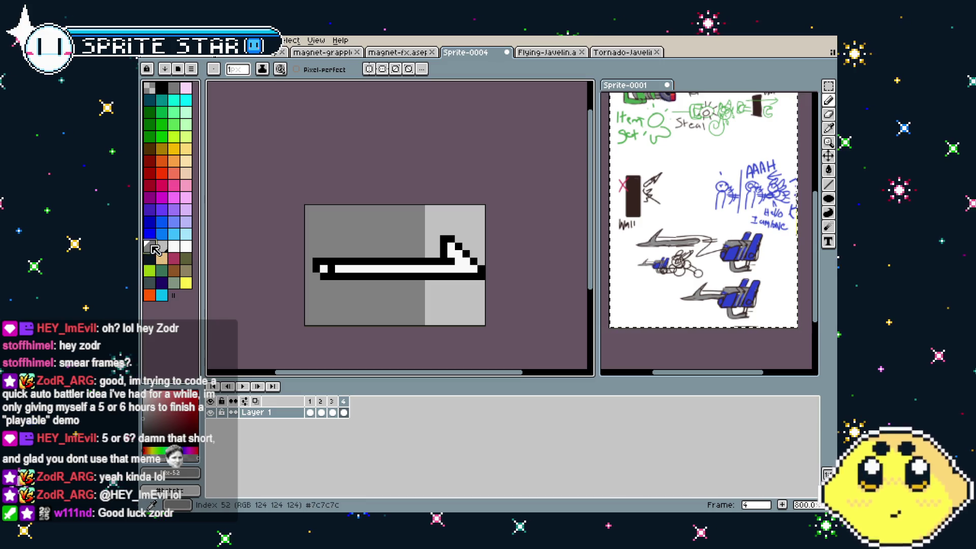
pyautogui.press('g')
pyautogui.click(353, 260)
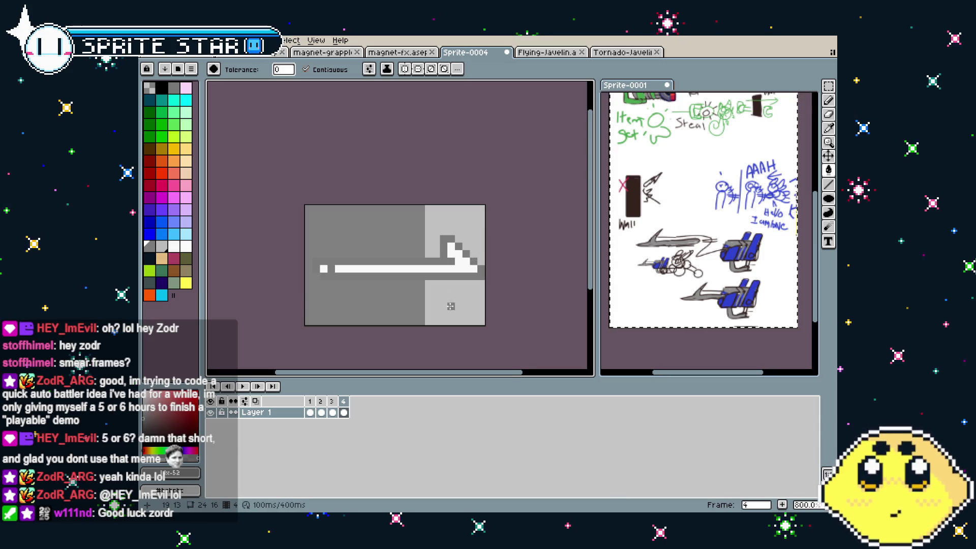
# Preview the animation, then fill the outline around the streak with white.
pyautogui.scroll(-1, 449, 306)
pyautogui.press('Return')
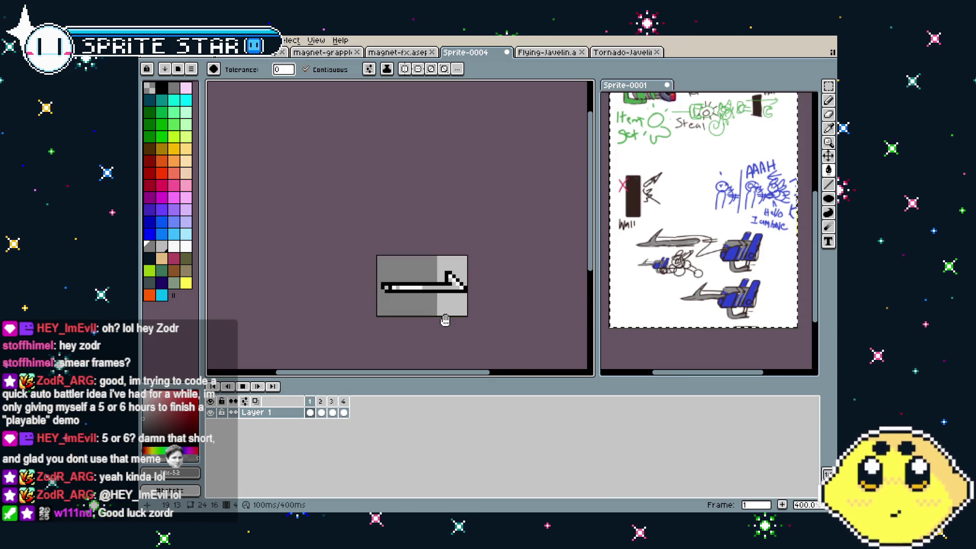
pyautogui.scroll(1, 414, 312)
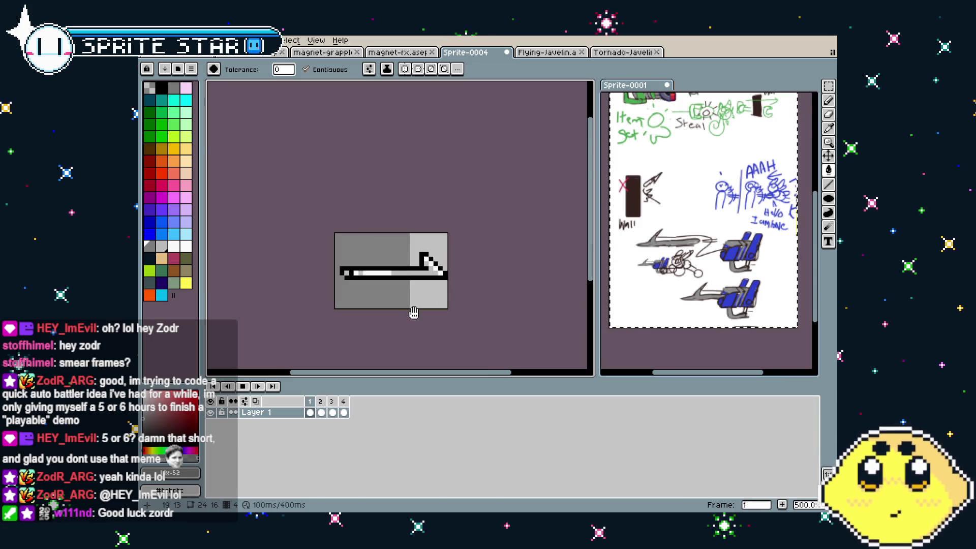
pyautogui.press('Return')
pyautogui.scroll(4, 412, 300)
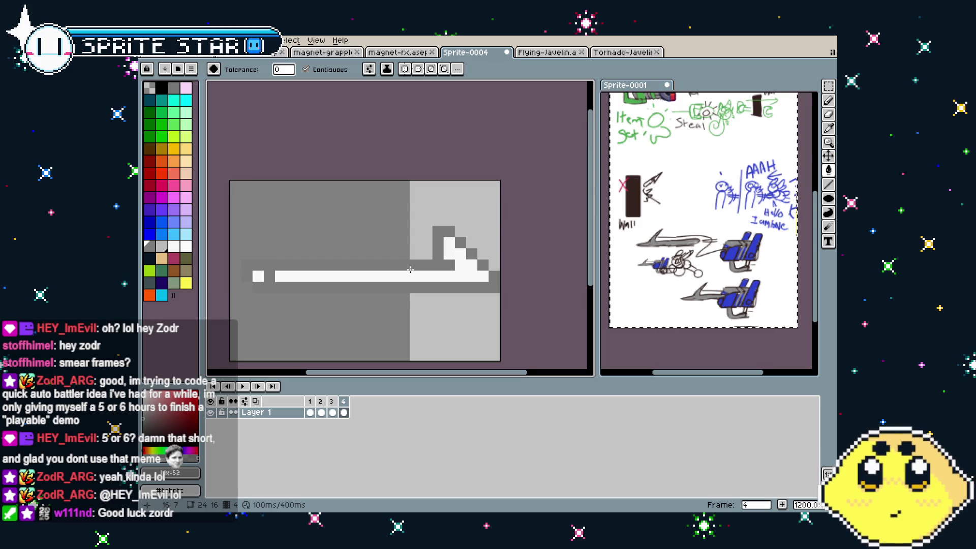
pyautogui.keyDown('alt'); pyautogui.click(454, 276); pyautogui.keyUp('alt')
pyautogui.click(431, 267)
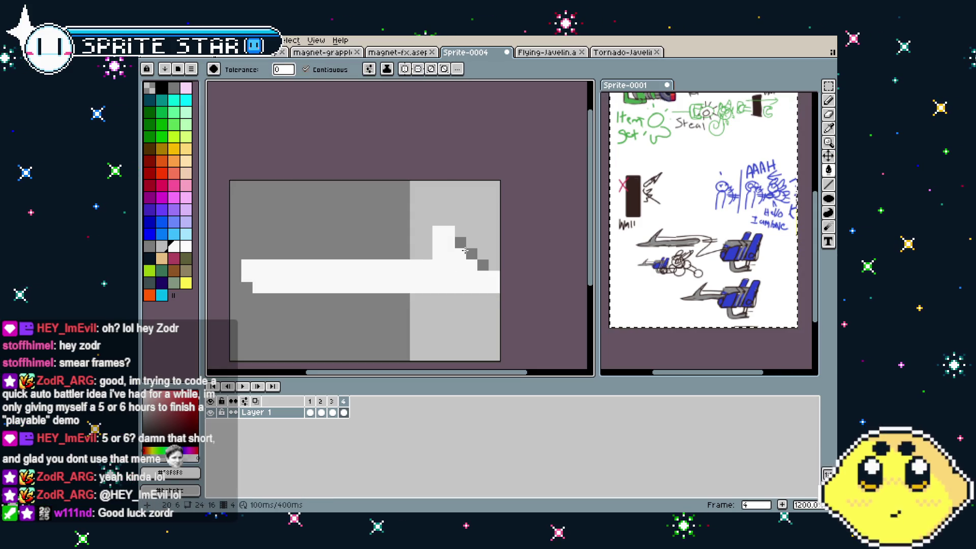
# Review playback across frames 3 and 4, then delete the fourth frame.
pyautogui.press('Return')
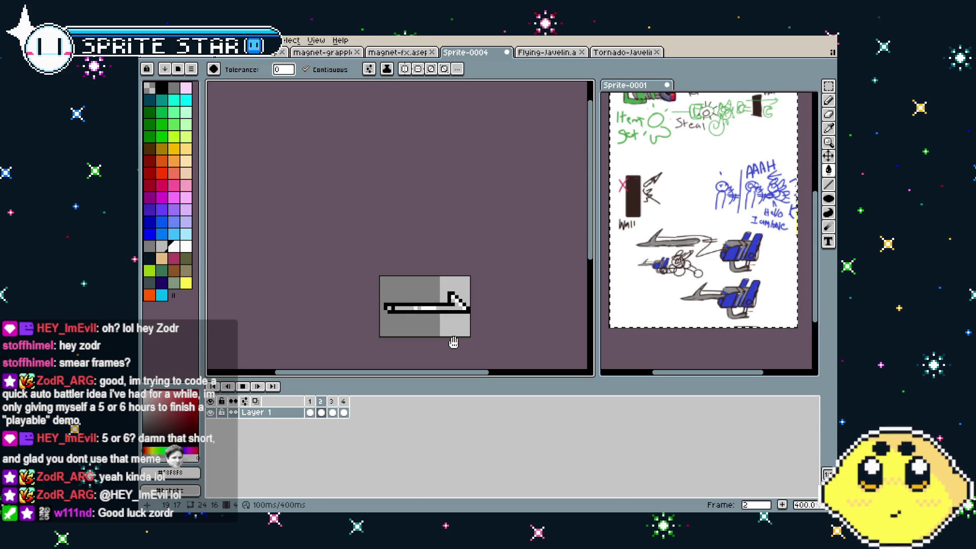
pyautogui.moveTo(454, 342); pyautogui.dragTo(446, 314)
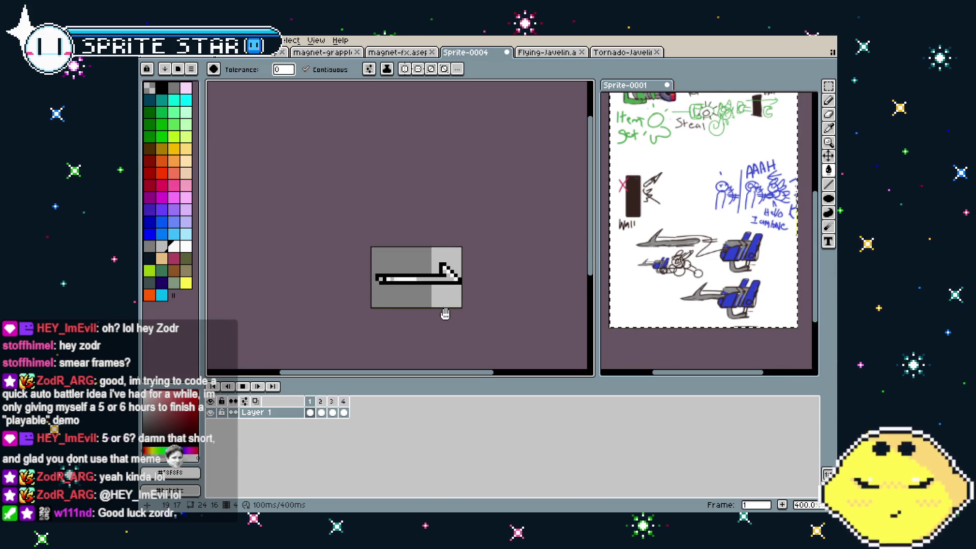
pyautogui.press('Return')
pyautogui.press('Left')
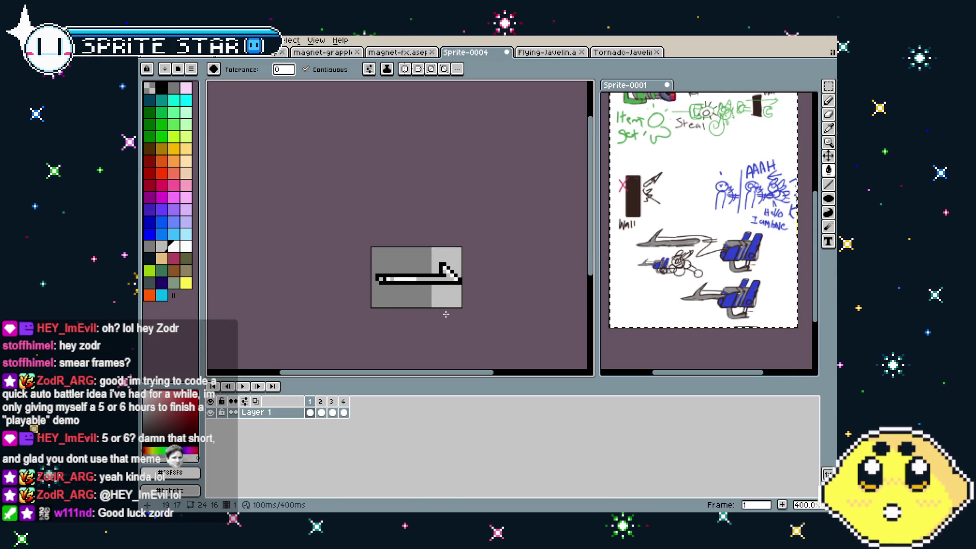
pyautogui.click(346, 408)
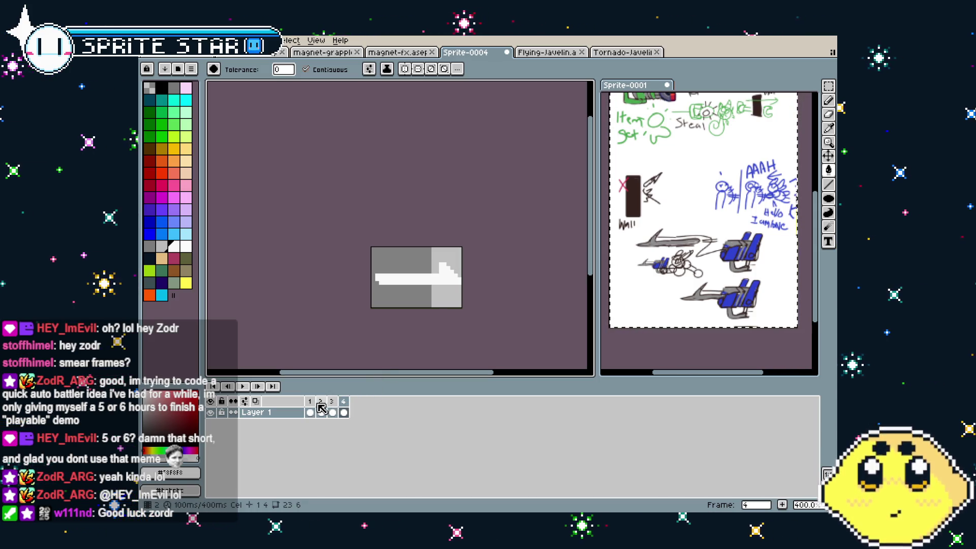
pyautogui.press('Return')
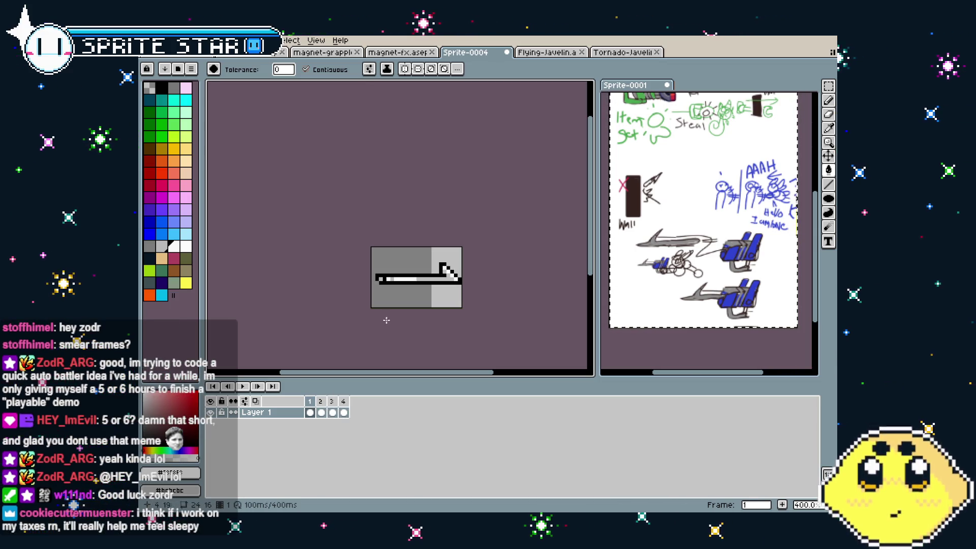
pyautogui.press('Return')
pyautogui.hotkey('alt', 'c')
pyautogui.press('Return')
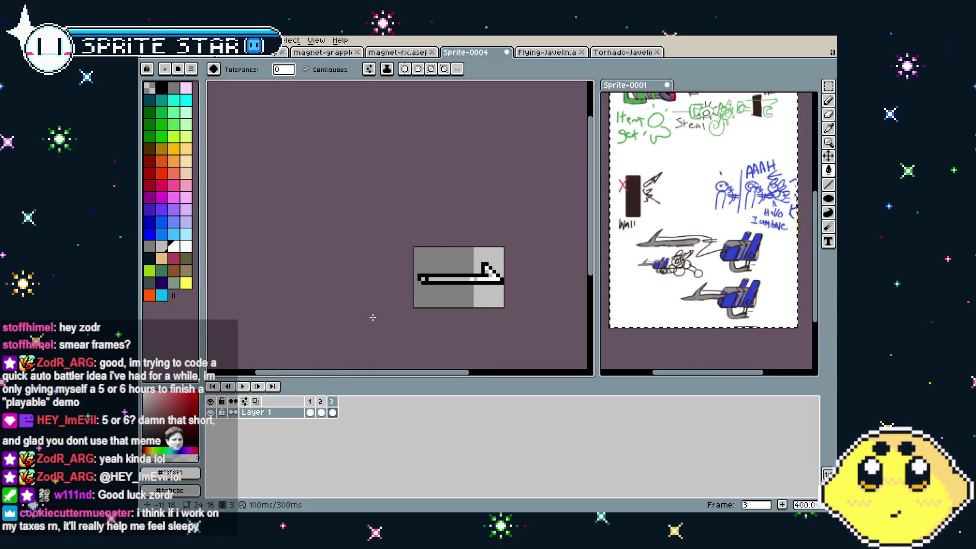
pyautogui.press('Return')
# Undo the bucket fill, pencil strokes and added frames back to a single frame.
pyautogui.hotkey('ctrl', 'z')
pyautogui.hotkey('ctrl', 'z')
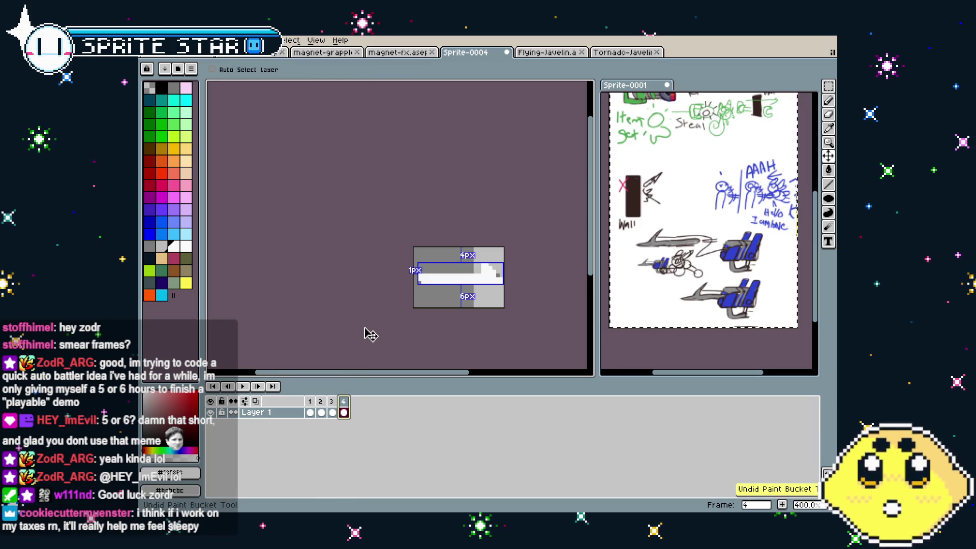
pyautogui.hotkey('ctrl', 'z')
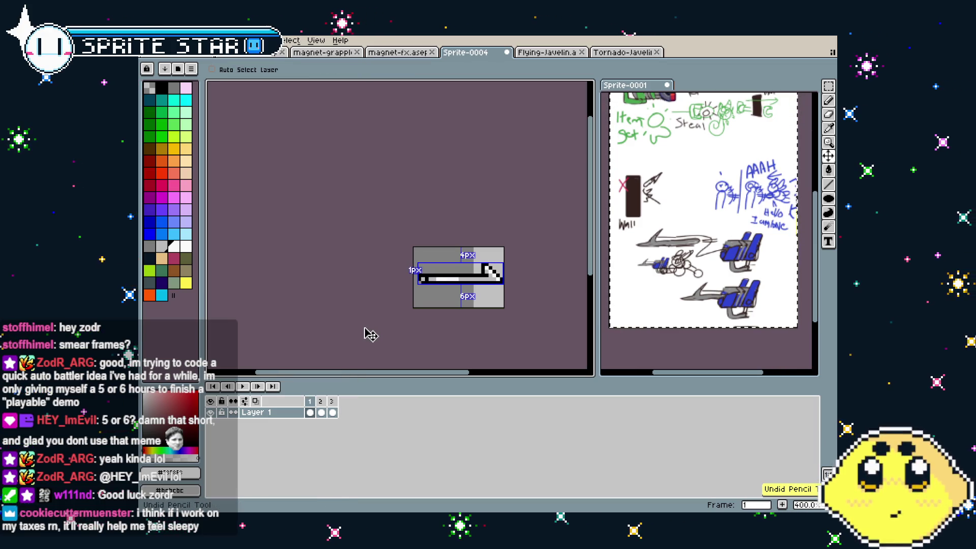
pyautogui.hotkey('ctrl', 'z')
pyautogui.hotkey('ctrl', 'z')
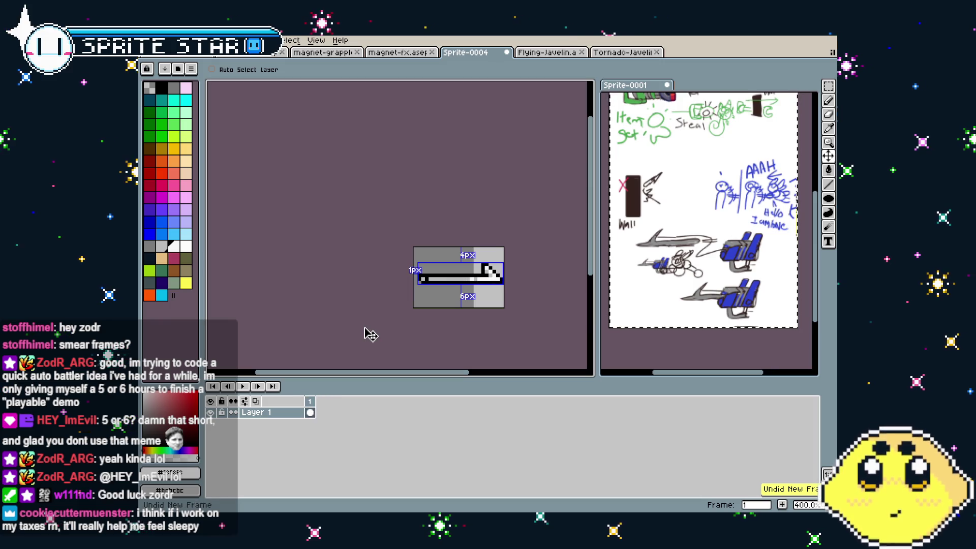
pyautogui.hscroll(2, 346, 312)
pyautogui.hotkey('ctrl', 'z')
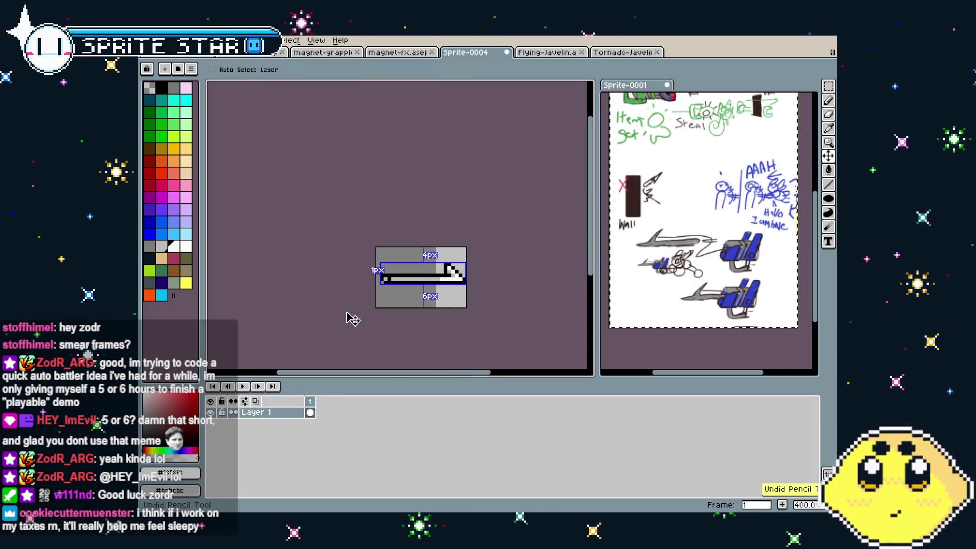
pyautogui.hotkey('ctrl', 'z')
# Inspect the harpoon up close, then select all and open Save File on the Weapons folder.
pyautogui.scroll(2, 356, 326)
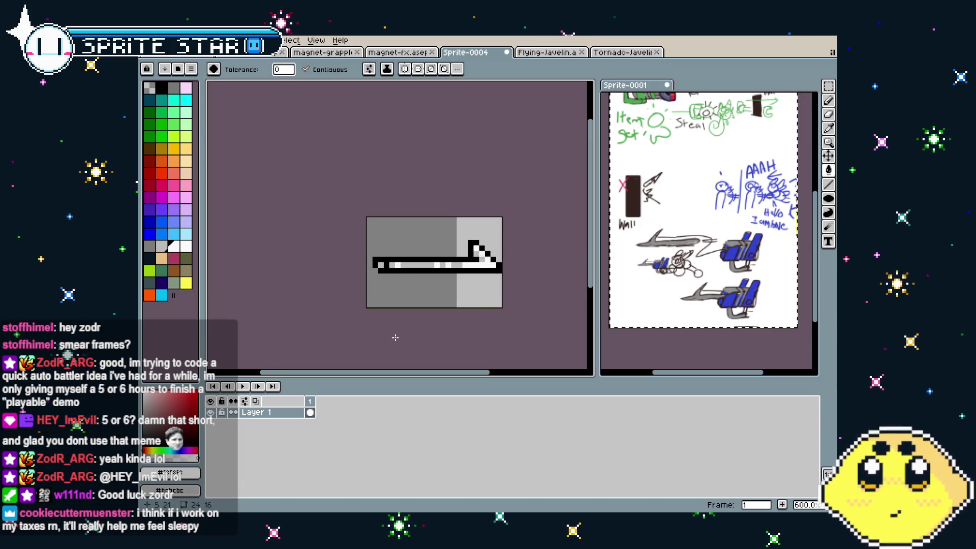
pyautogui.moveTo(394, 335); pyautogui.dragTo(360, 333)
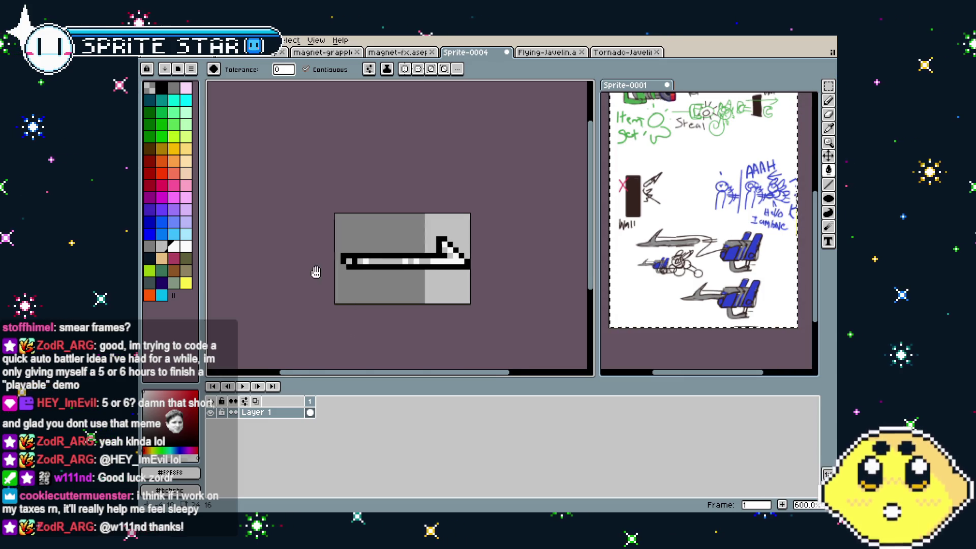
pyautogui.scroll(1, 326, 289)
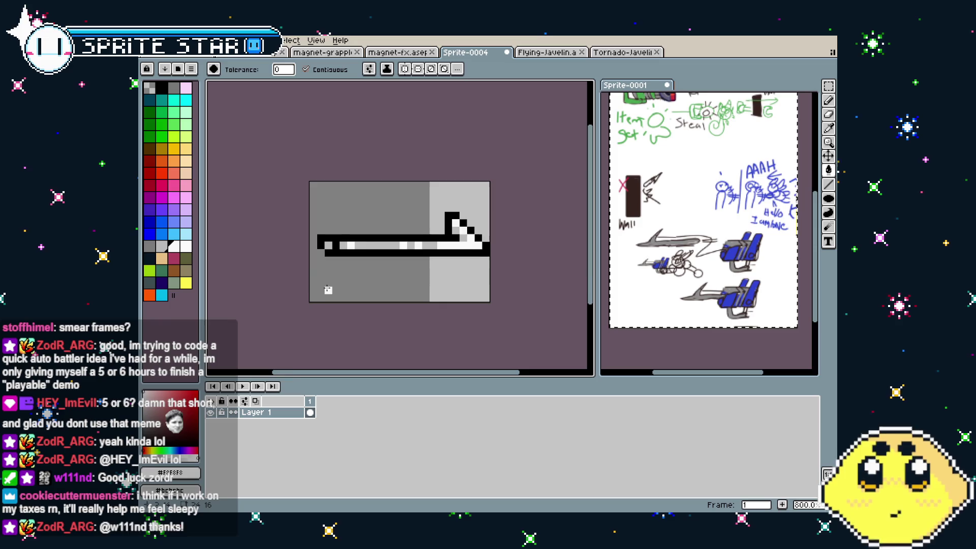
pyautogui.scroll(-1, 328, 290)
pyautogui.scroll(1, 328, 285)
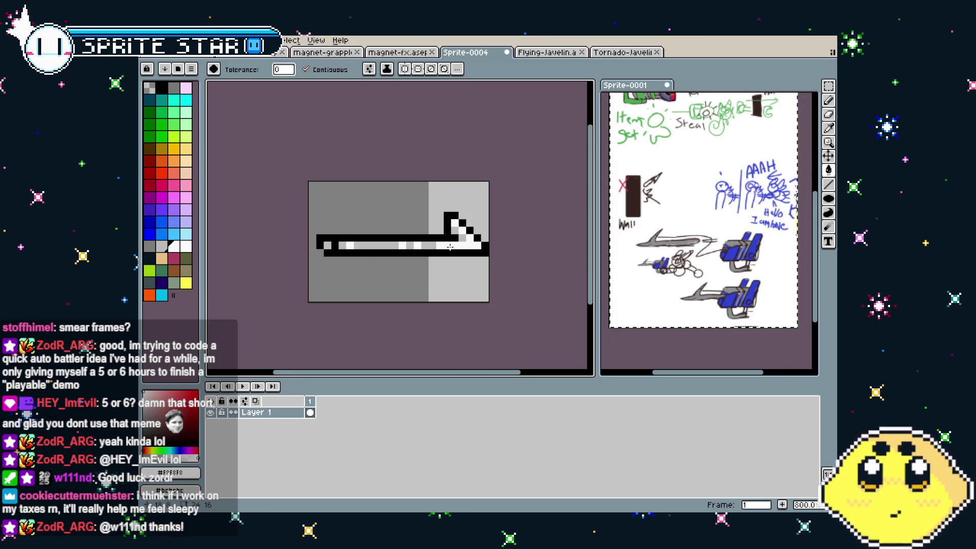
pyautogui.moveTo(450, 247)
pyautogui.mouseDown()
pyautogui.moveTo(435, 246)
pyautogui.moveTo(446, 235)
pyautogui.mouseUp()
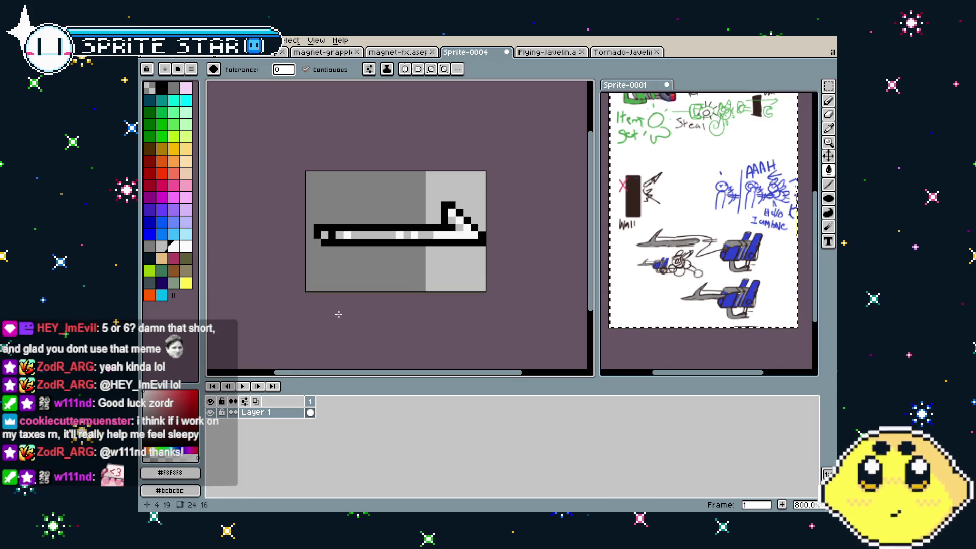
pyautogui.scroll(-1, 338, 314)
pyautogui.hotkey('ctrl', 'a')
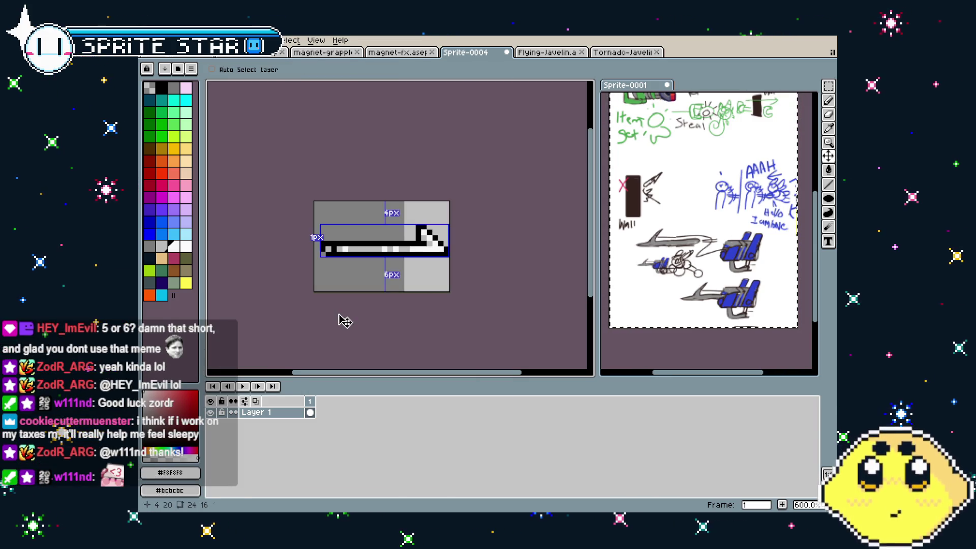
pyautogui.hotkey('ctrl', 's')
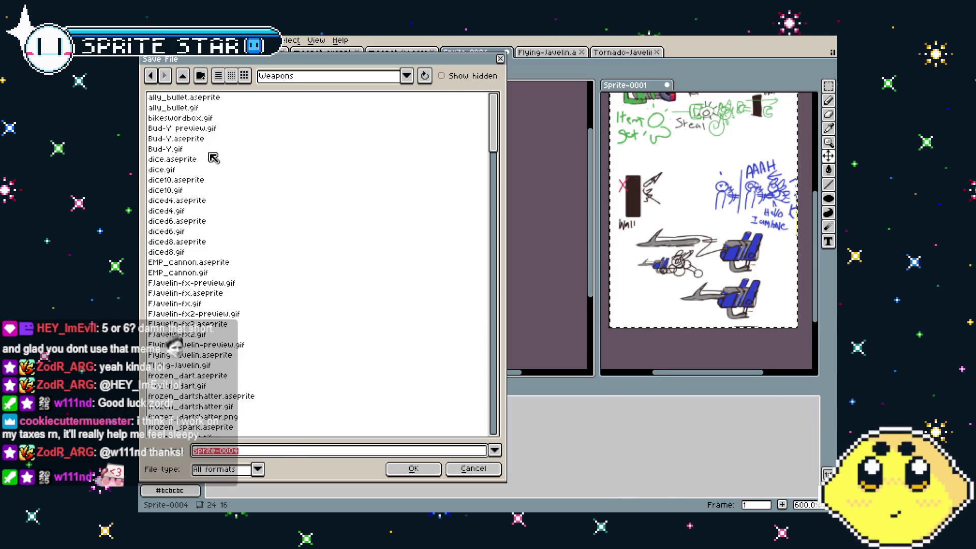
# Look over the ally_bullet files in the Save dialog, then cancel saving.
pyautogui.click(278, 451)
pyautogui.click(185, 98)
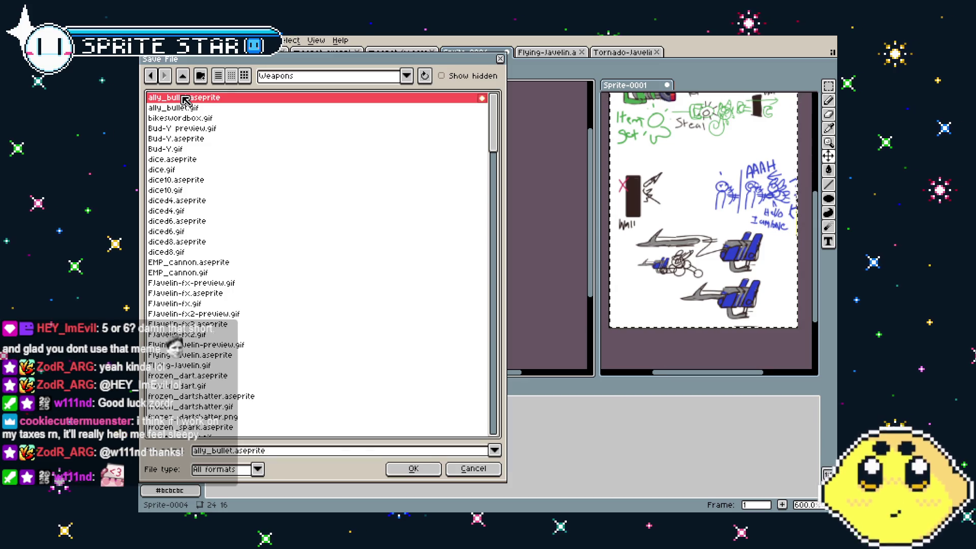
pyautogui.click(189, 108)
pyautogui.click(196, 98)
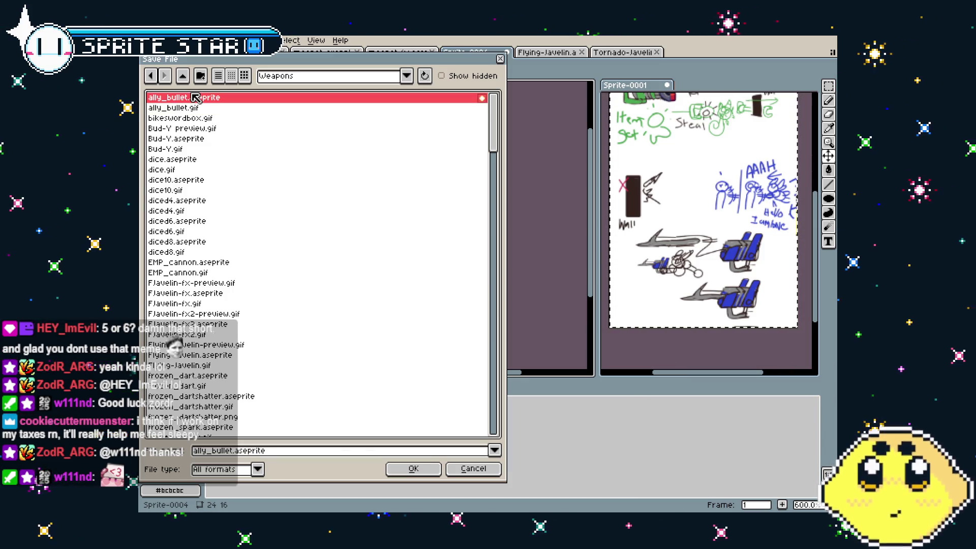
pyautogui.click(473, 468)
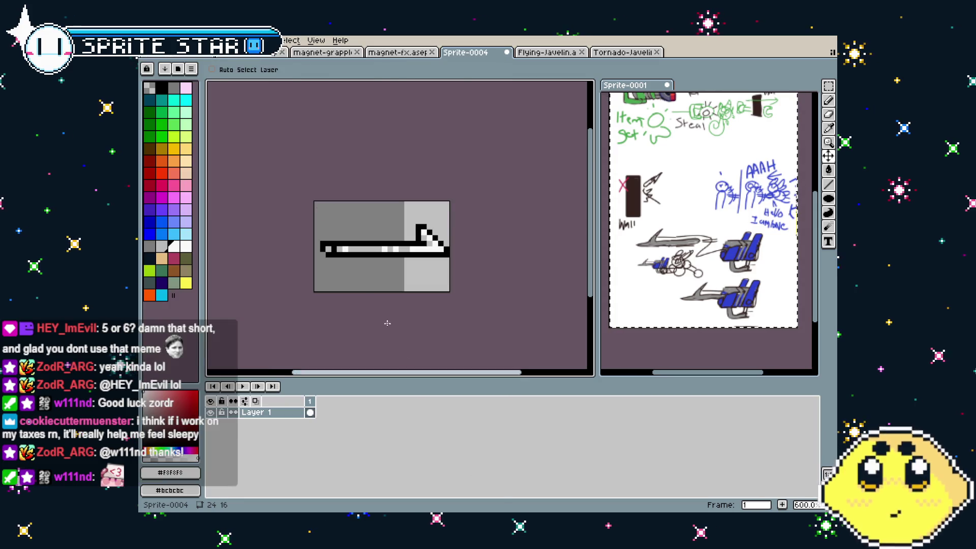
# Export the sprite with Export As, renaming the output file to harpoon.
pyautogui.click(148, 40)
pyautogui.moveTo(226, 135)
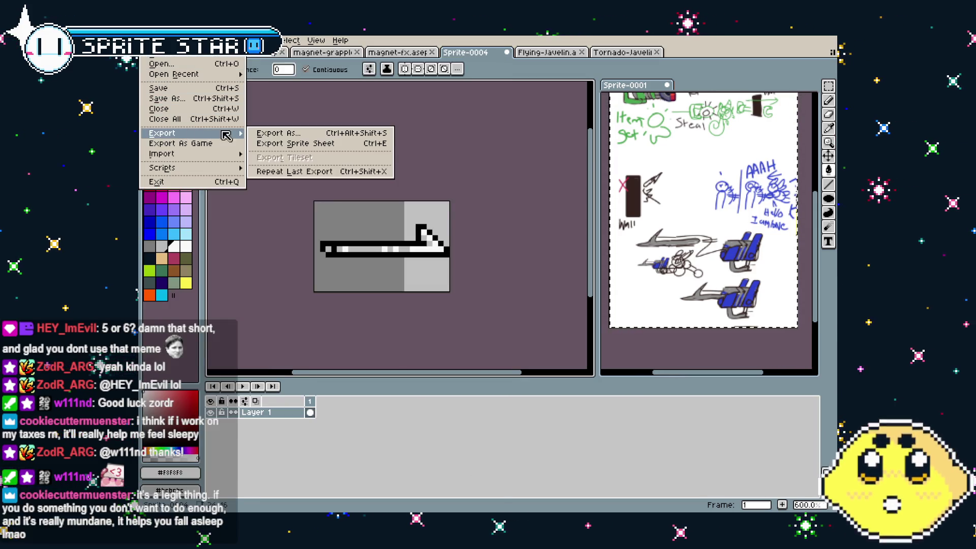
pyautogui.click(278, 133)
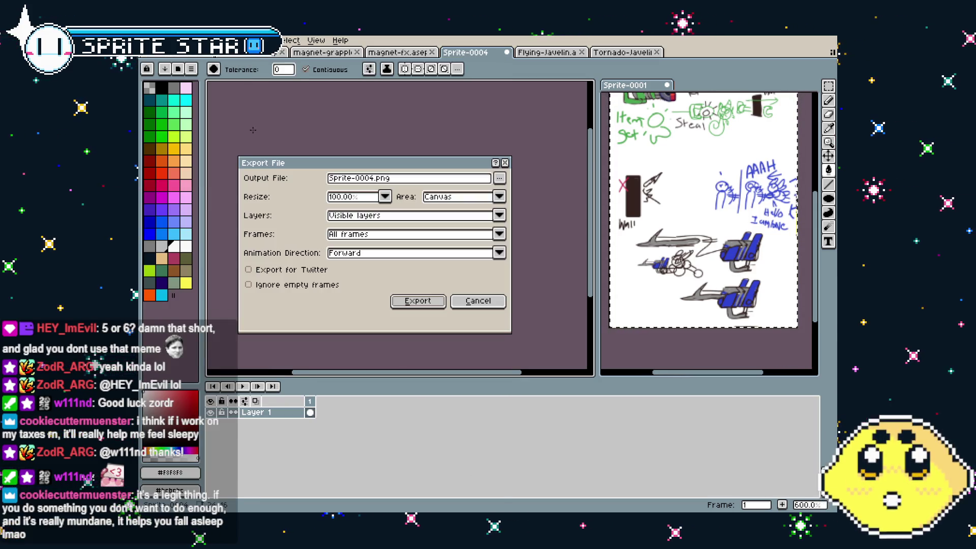
pyautogui.doubleClick(437, 178)
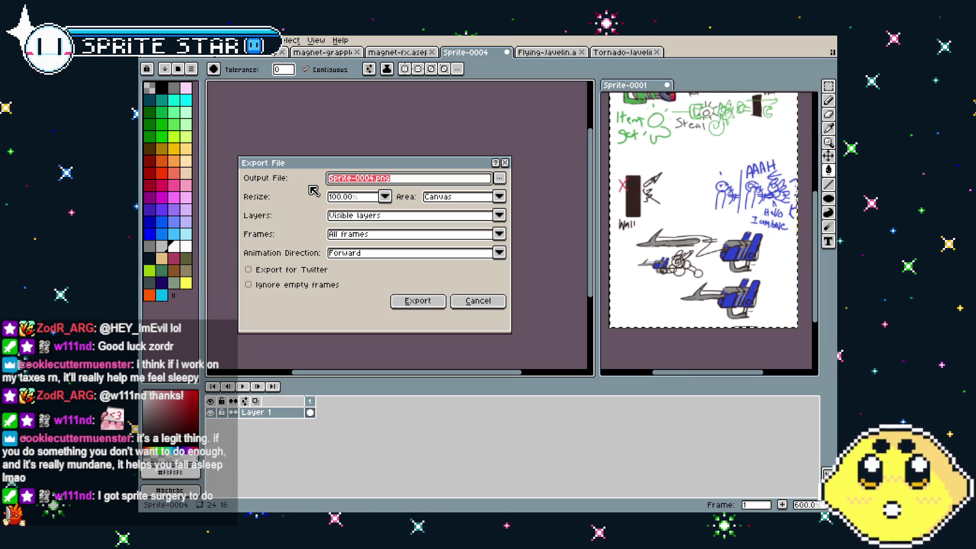
pyautogui.press('BackSpace')
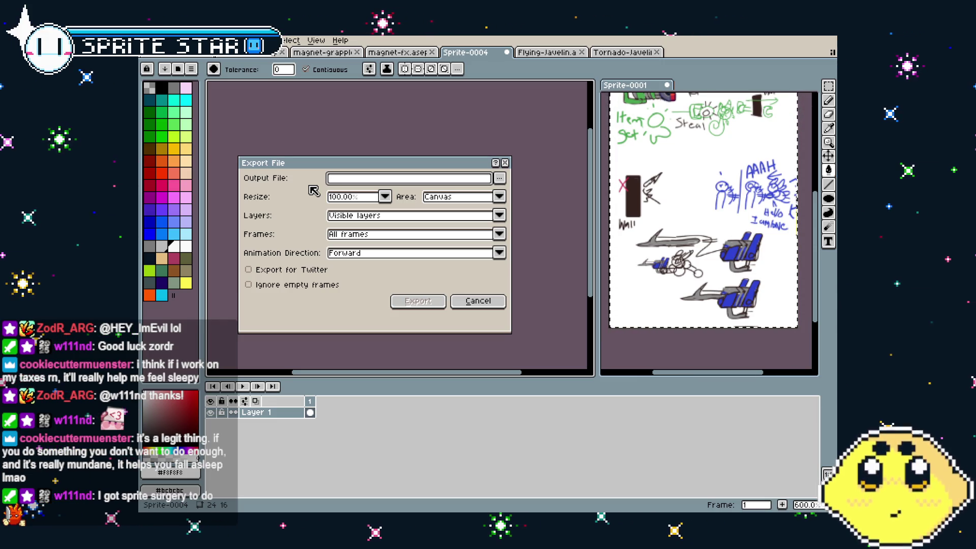
pyautogui.moveTo(330, 170)
pyautogui.mouseDown()
pyautogui.moveTo(587, 182)
pyautogui.moveTo(610, 198)
pyautogui.moveTo(566, 199)
pyautogui.mouseUp()
pyautogui.write('harpoon')
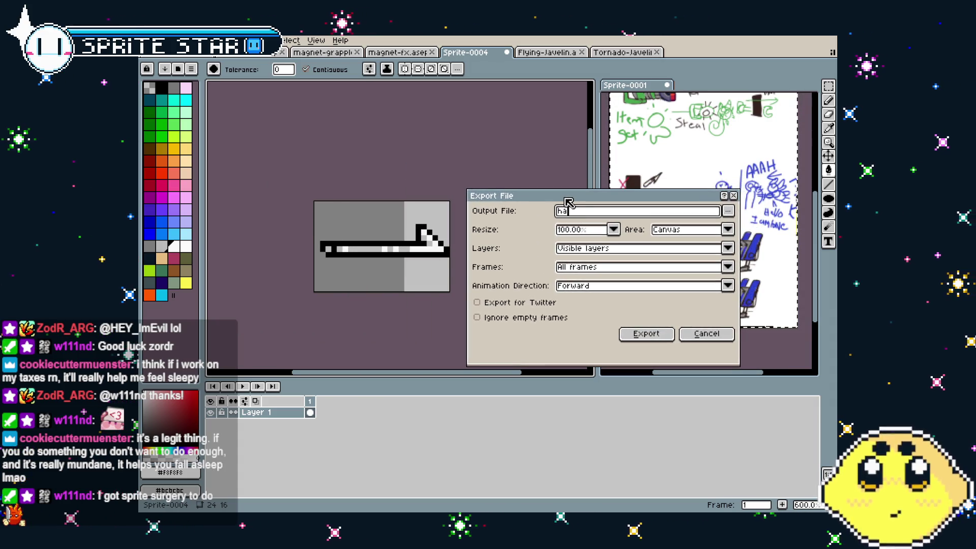
pyautogui.press('Return')
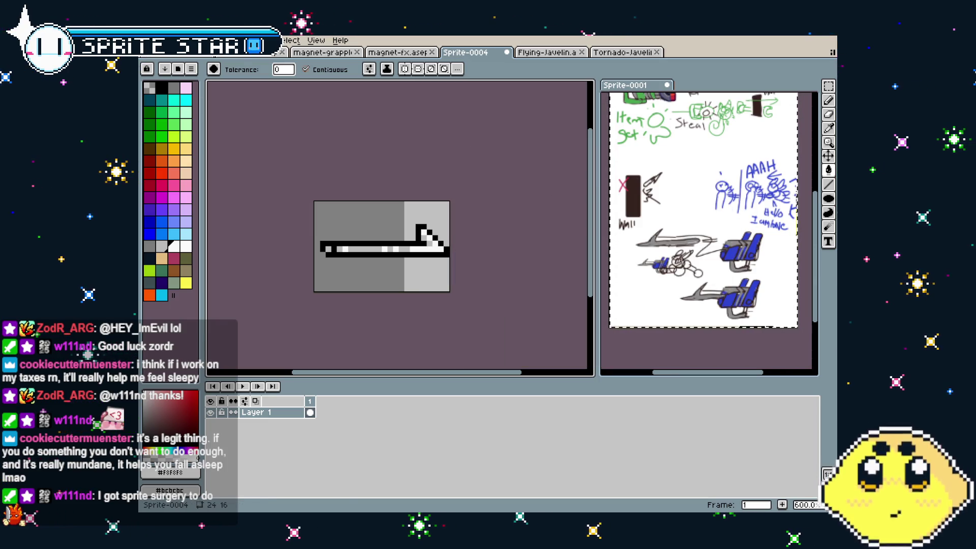
# Reopen the export dialog for harpoon.png and cancel it without exporting again.
pyautogui.click(149, 40)
pyautogui.moveTo(163, 133)
pyautogui.click(285, 167)
pyautogui.scroll(-1, 444, 332)
pyautogui.scroll(1, 444, 333)
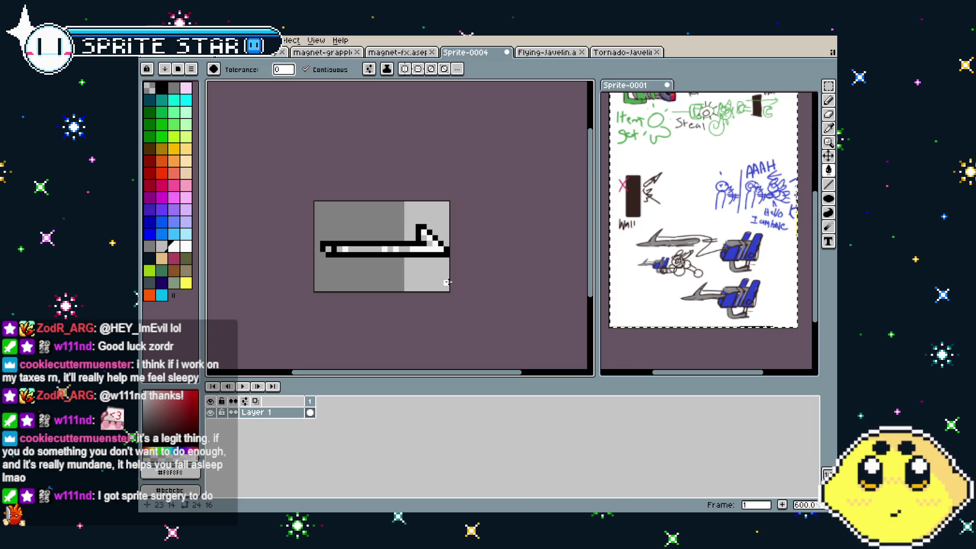
pyautogui.moveTo(447, 282)
pyautogui.mouseDown()
pyautogui.moveTo(402, 279)
pyautogui.moveTo(428, 279)
pyautogui.mouseUp()
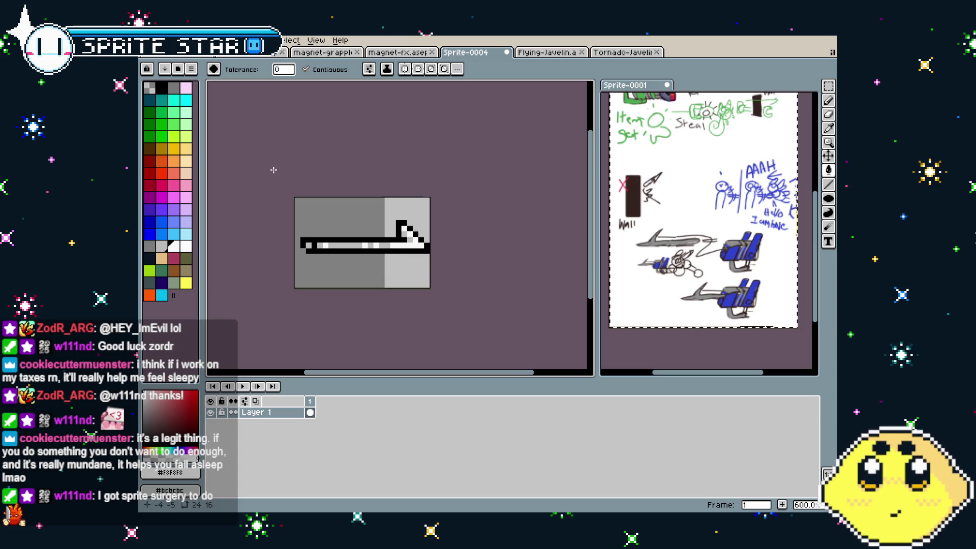
pyautogui.click(148, 40)
pyautogui.moveTo(228, 131)
pyautogui.click(266, 133)
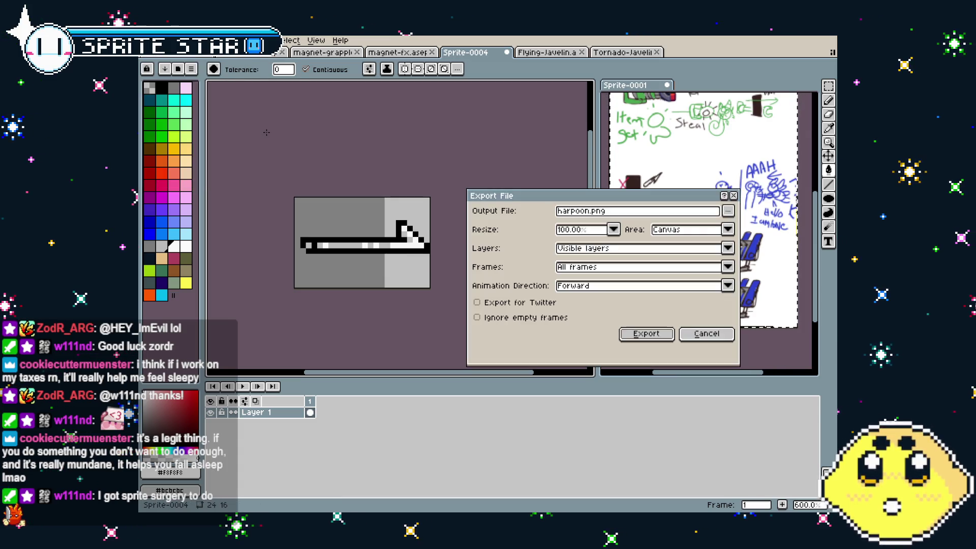
pyautogui.click(688, 339)
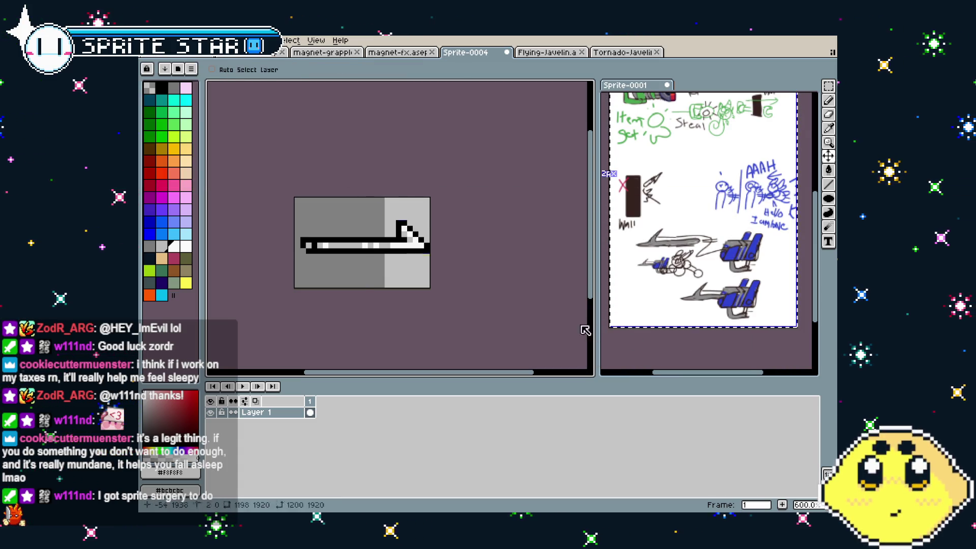
# Save the harpoon sprite as harpoon-grappler.aseprite.
pyautogui.hotkey('ctrl', 's')
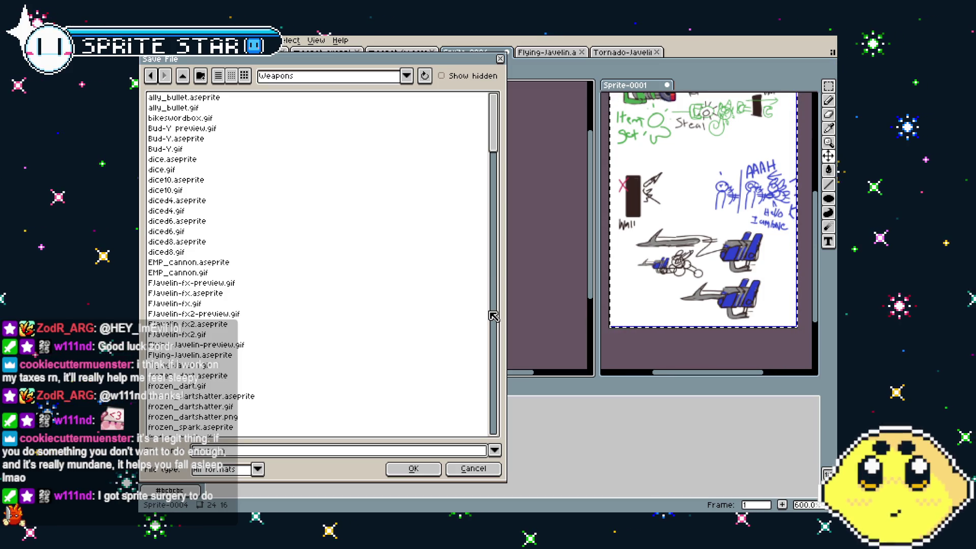
pyautogui.scroll(-15, 407, 335)
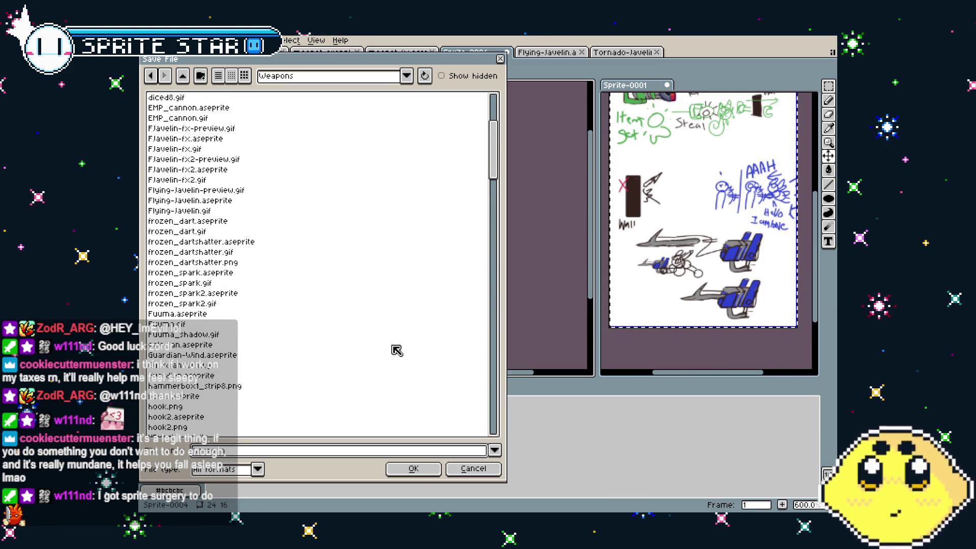
pyautogui.scroll(-2, 396, 350)
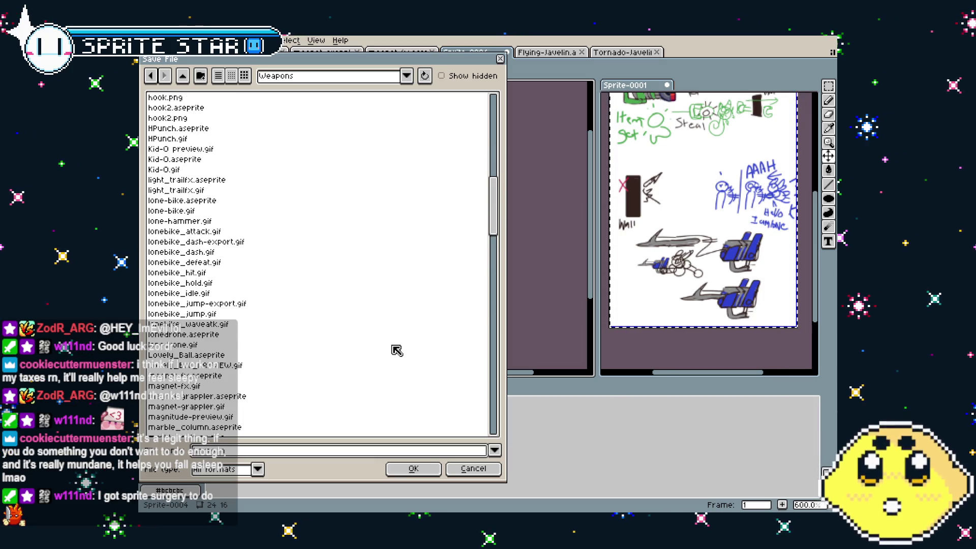
pyautogui.scroll(-4, 396, 351)
pyautogui.write('-grappler')
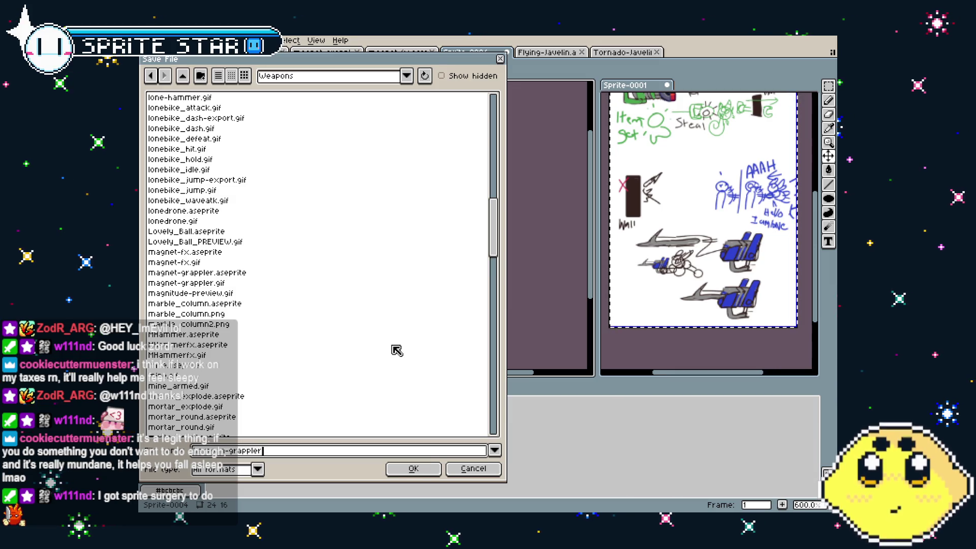
pyautogui.press('Return')
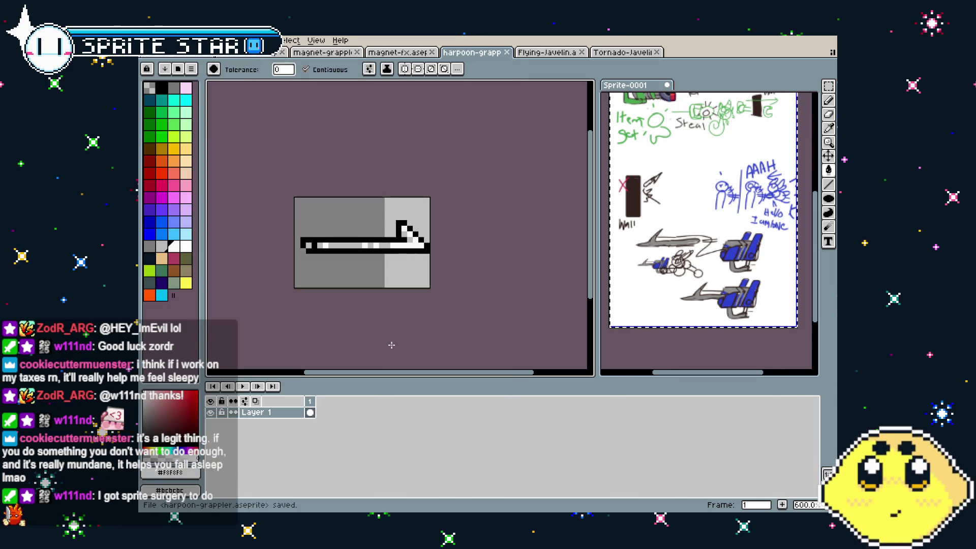
# Switch to the Flying-Javelin sprite and play its animation.
pyautogui.scroll(1, 391, 345)
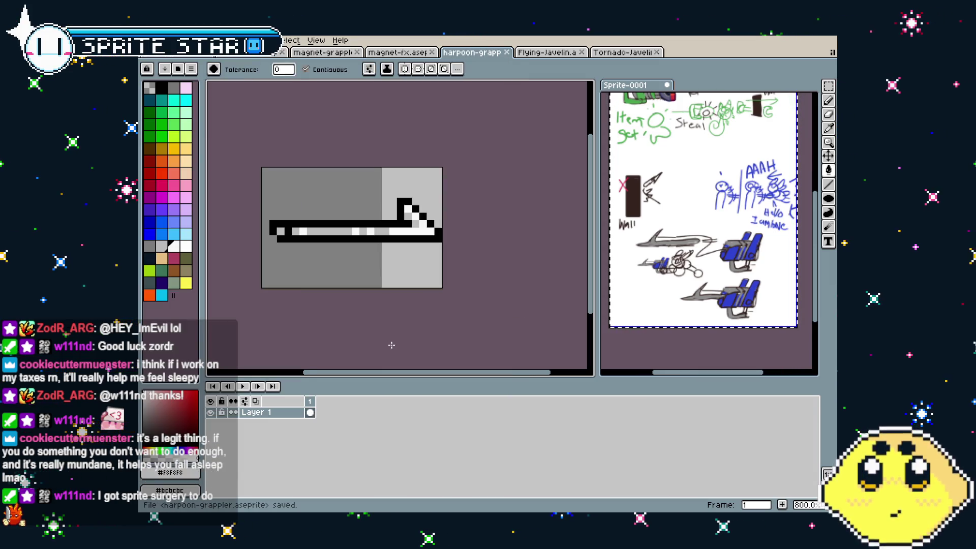
pyautogui.moveTo(391, 345)
pyautogui.mouseDown()
pyautogui.moveTo(381, 344)
pyautogui.moveTo(400, 346)
pyautogui.moveTo(387, 347)
pyautogui.mouseUp()
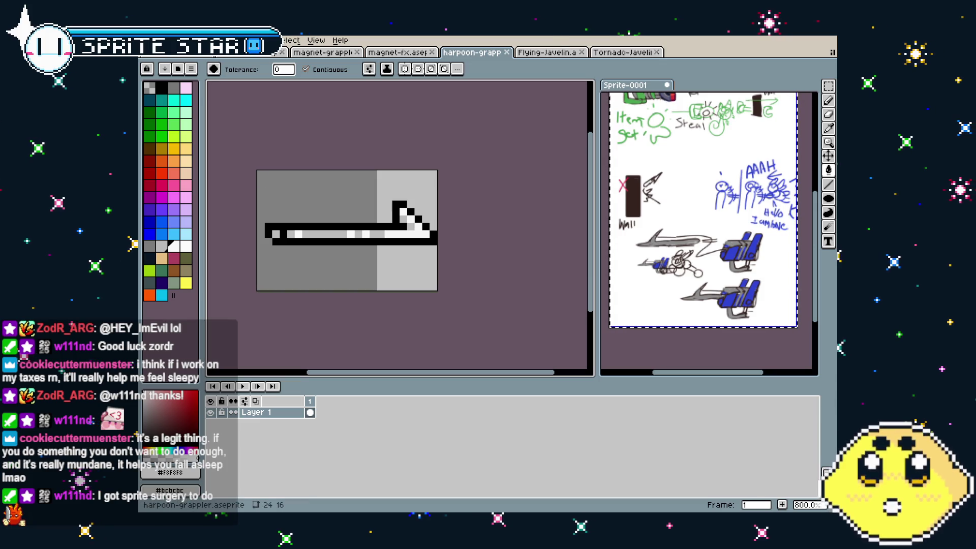
pyautogui.click(544, 57)
pyautogui.press('Return')
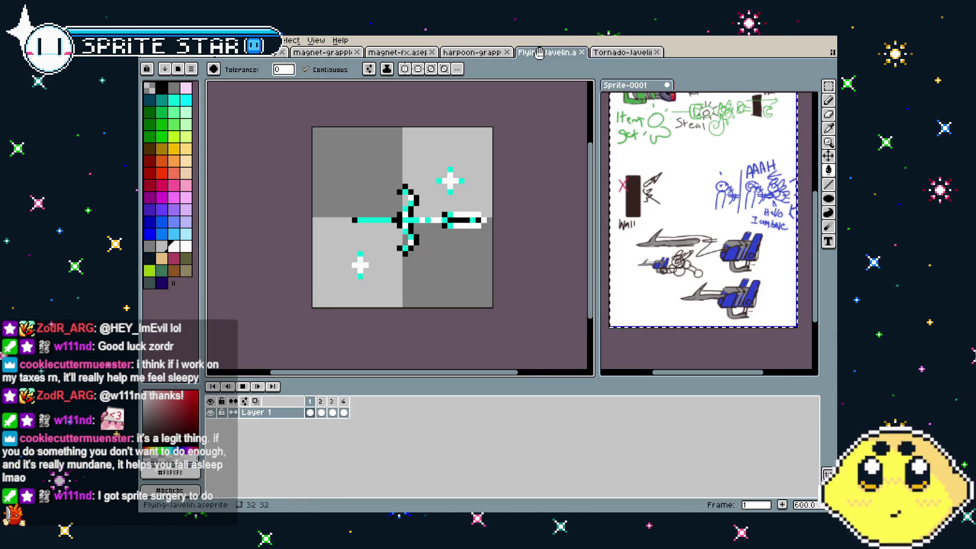
# View the Tornado-Javelin and Flying-Javelin sprites, then return to harpoon-grappler.
pyautogui.click(613, 50)
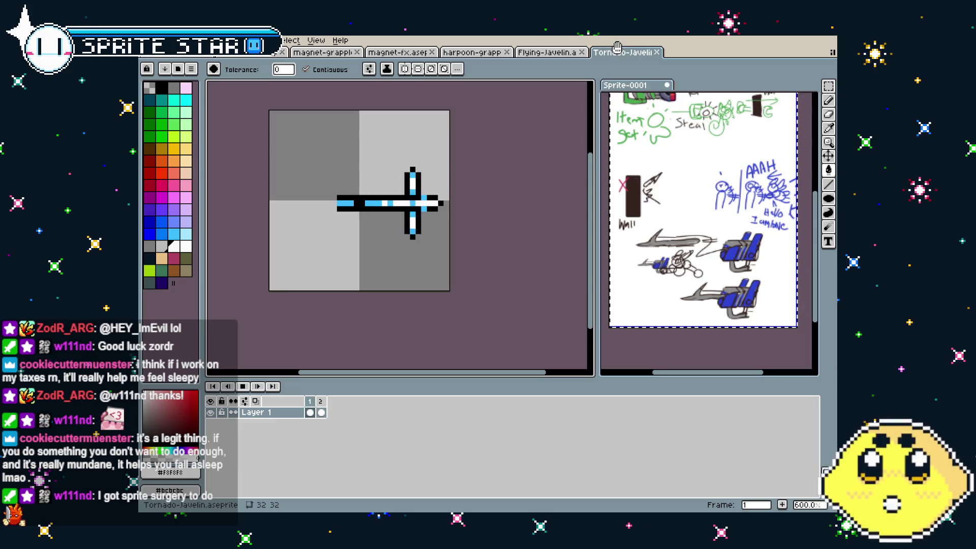
pyautogui.click(539, 52)
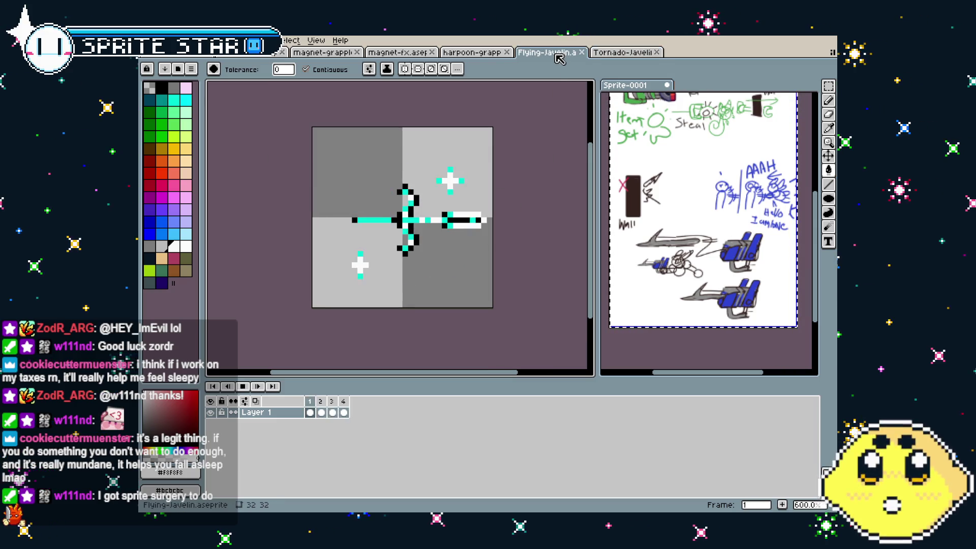
pyautogui.click(465, 54)
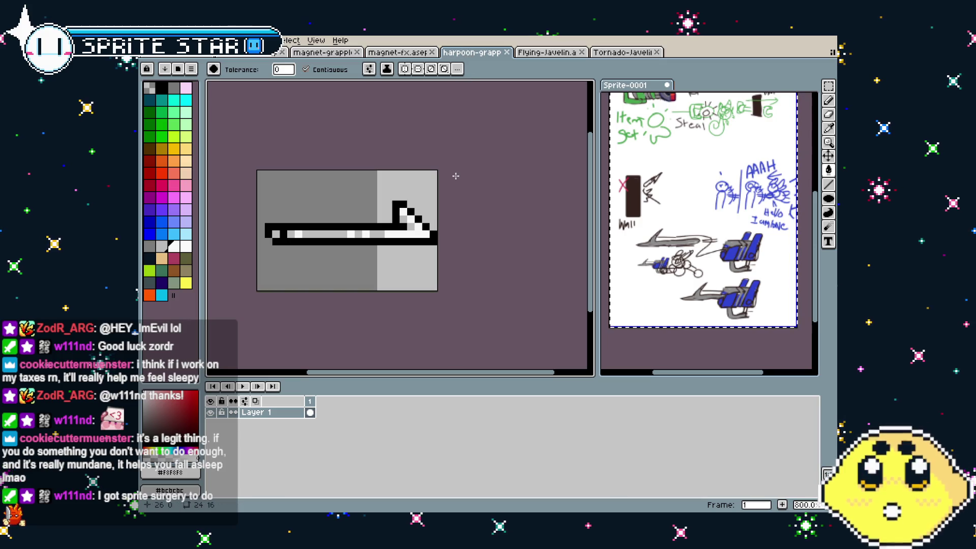
pyautogui.moveTo(456, 175); pyautogui.dragTo(481, 176)
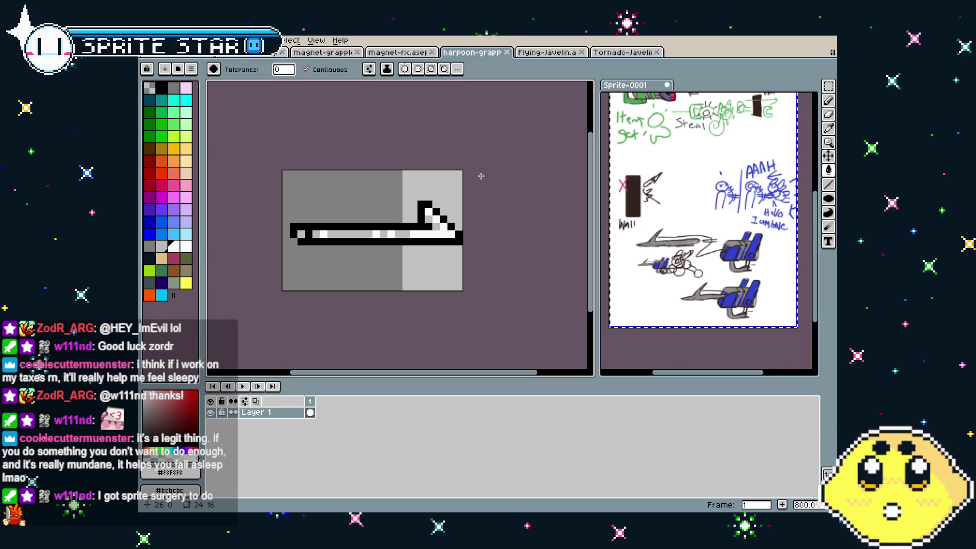
pyautogui.moveTo(416, 216); pyautogui.dragTo(441, 211)
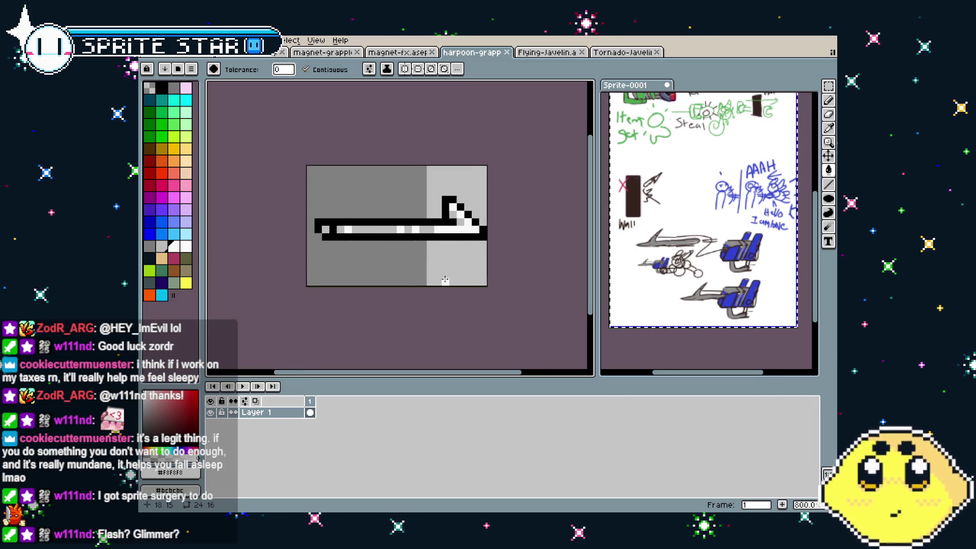
pyautogui.scroll(3, 430, 217)
pyautogui.scroll(-1, 430, 217)
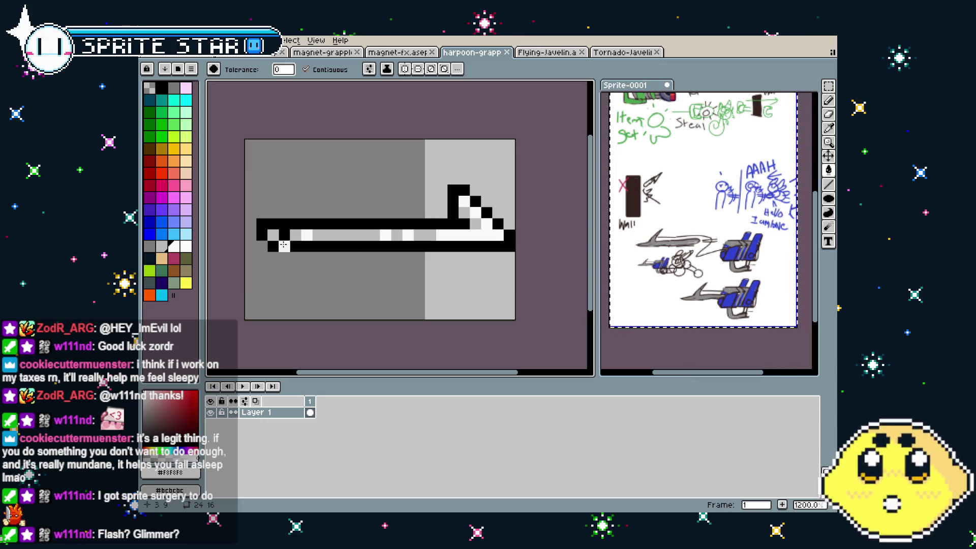
# Try light-grey bucket fills on the black outline, undo them, and pick light blue.
pyautogui.click(326, 222)
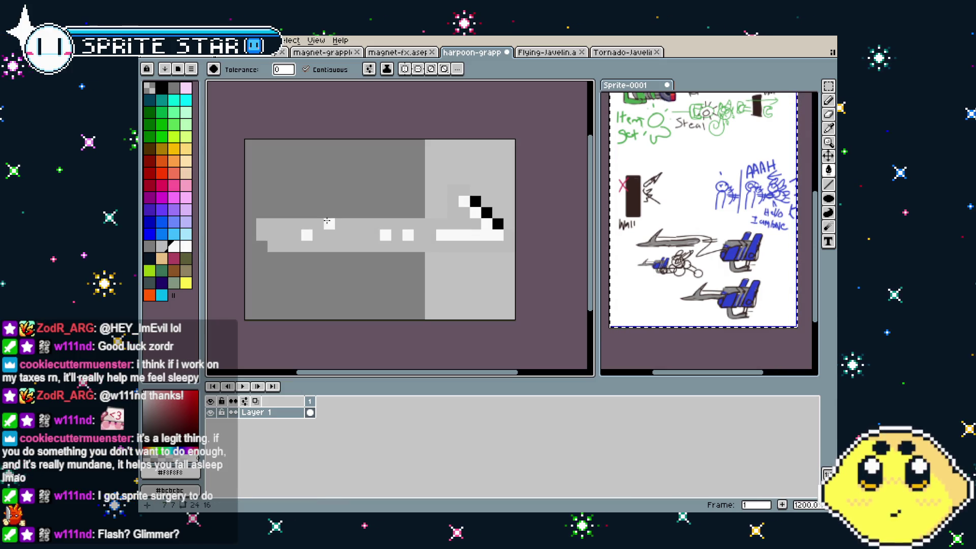
pyautogui.hotkey('ctrl', 'z')
pyautogui.hotkey('ctrl', 'y')
pyautogui.hotkey('ctrl', 'z')
pyautogui.press('g')
pyautogui.click(381, 224)
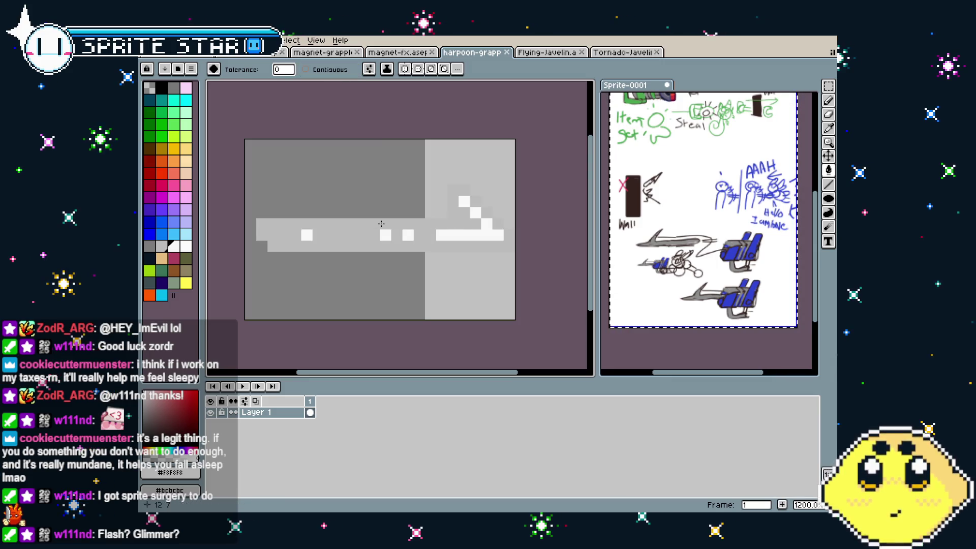
pyautogui.hotkey('ctrl', 'z')
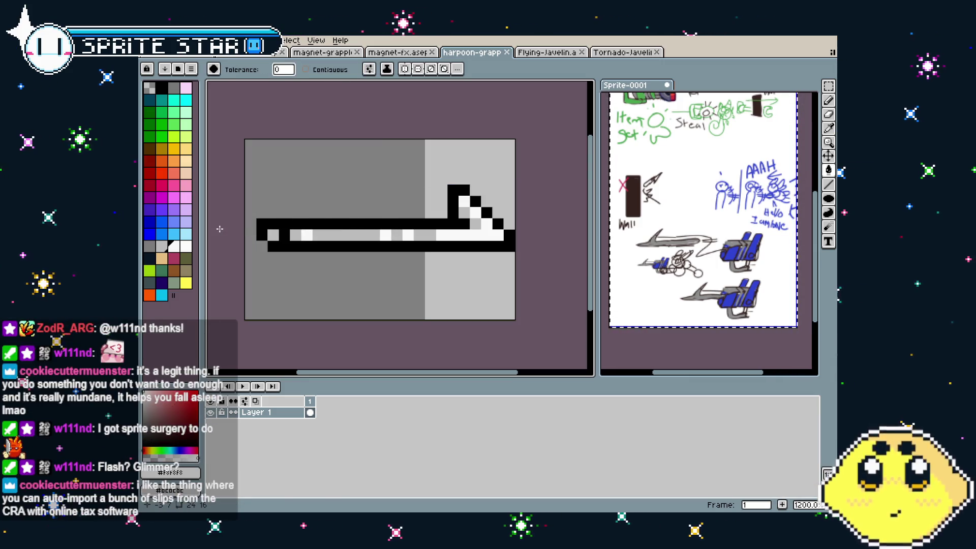
pyautogui.click(185, 234)
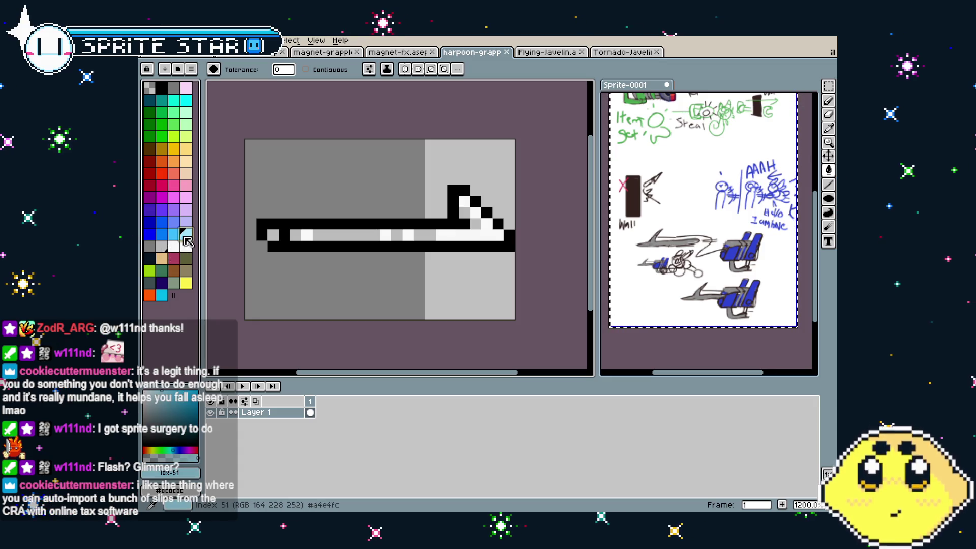
# Recolour the harpoon blue: light blue mid-grey shaft pixels and a stronger blue outline.
pyautogui.click(331, 236)
pyautogui.hotkey('ctrl', 'z')
pyautogui.click(333, 239)
pyautogui.click(333, 238)
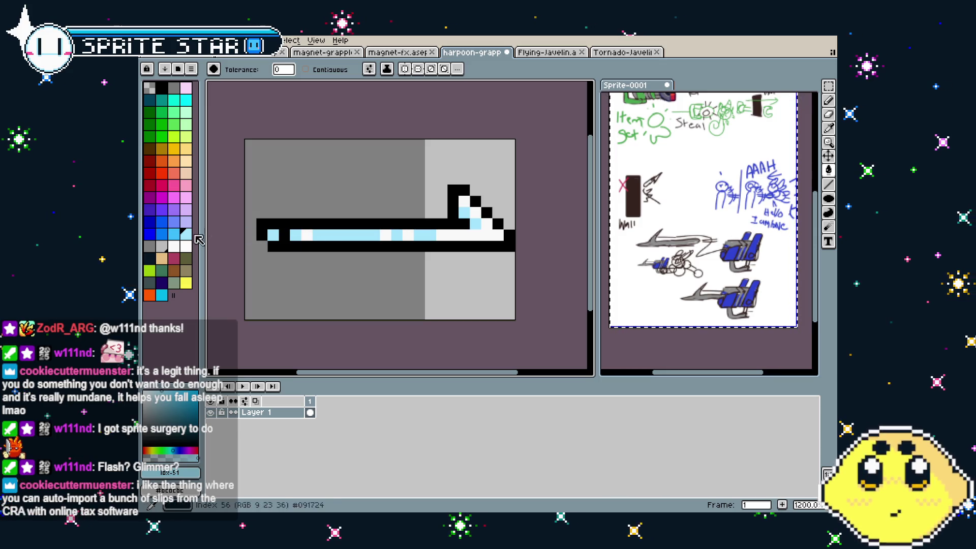
pyautogui.click(166, 235)
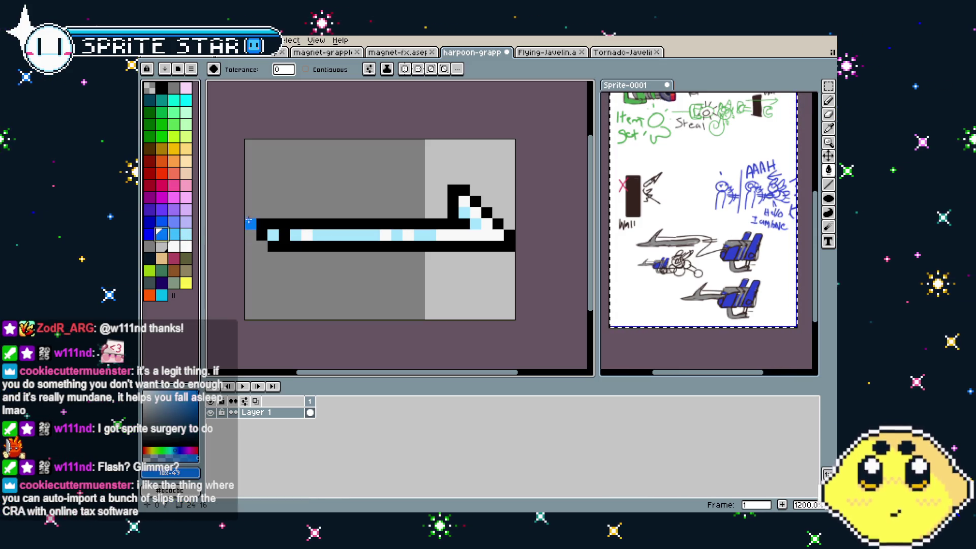
pyautogui.click(260, 226)
pyautogui.scroll(-2, 276, 267)
pyautogui.scroll(2, 277, 266)
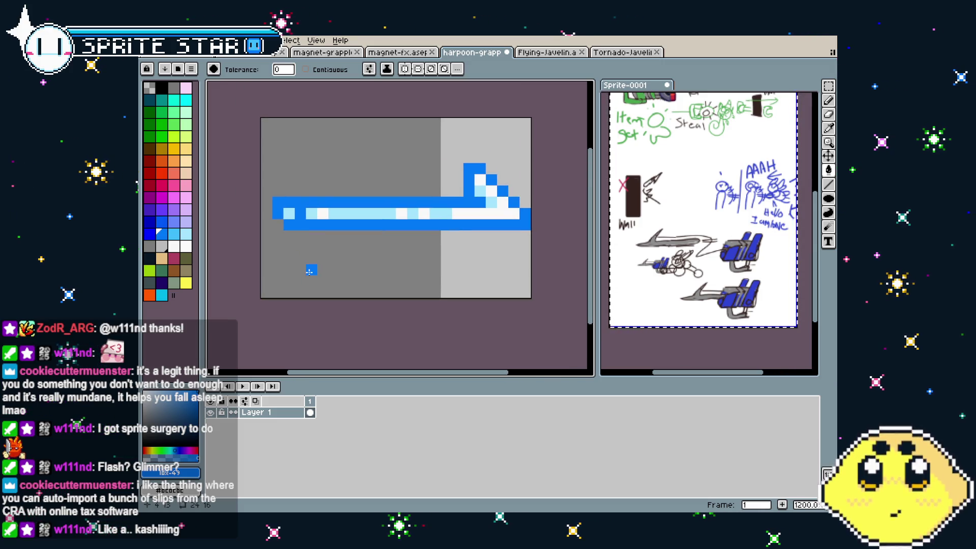
# Copy the blue harpoon, revert frame 1, and paste it into a new frame 2.
pyautogui.hotkey('ctrl', 'a')
pyautogui.hotkey('ctrl', 'z')
pyautogui.hotkey('ctrl', 'z')
pyautogui.hotkey('ctrl', 'z')
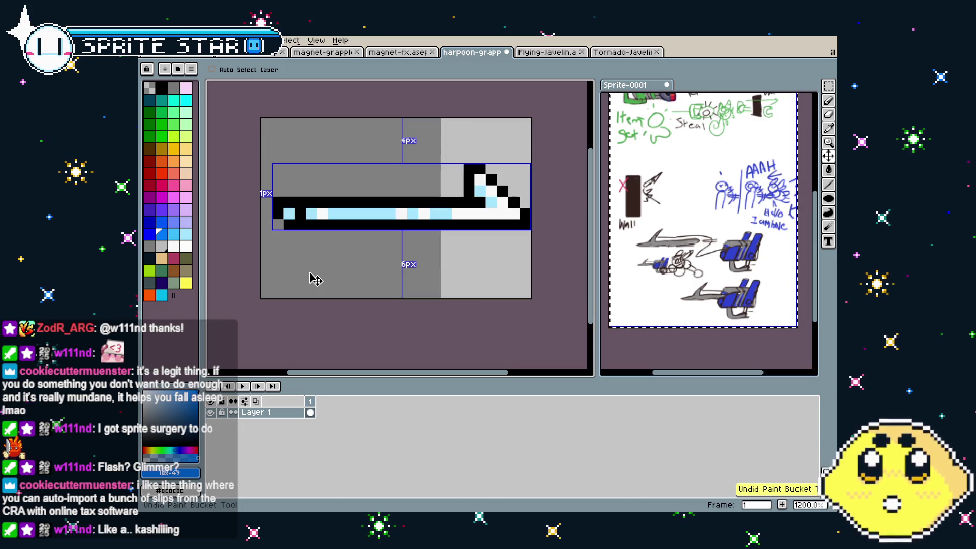
pyautogui.rightClick(312, 405)
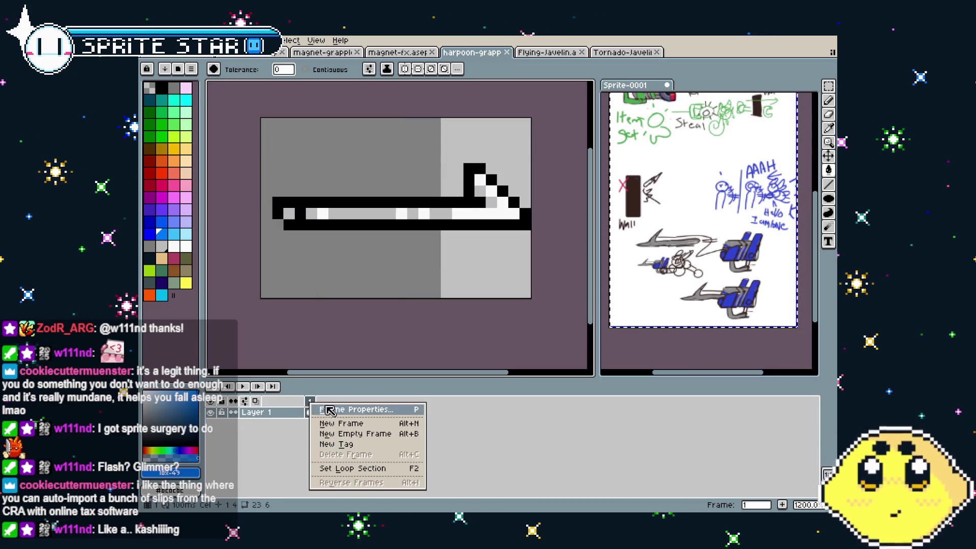
pyautogui.click(340, 437)
pyautogui.hotkey('ctrl', 'v')
pyautogui.press('Return')
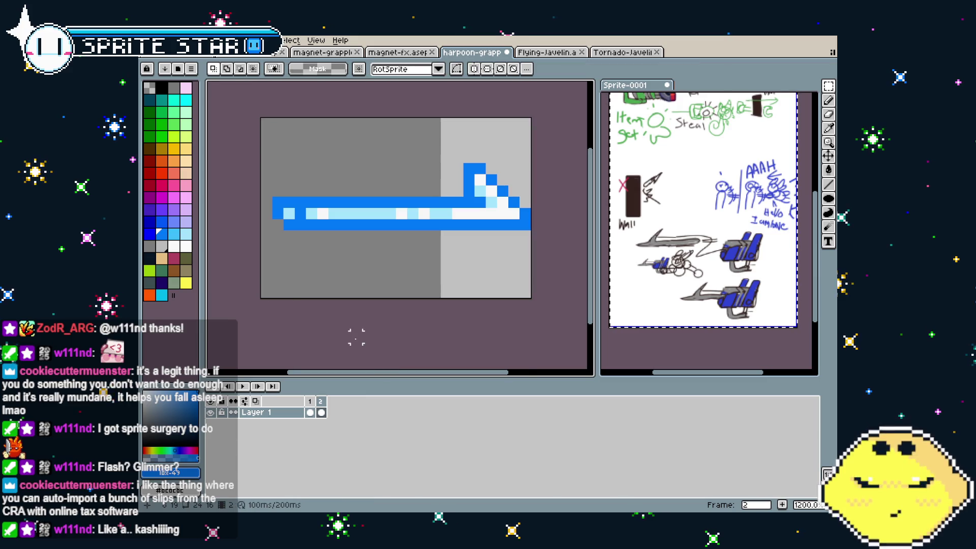
pyautogui.scroll(-1, 357, 339)
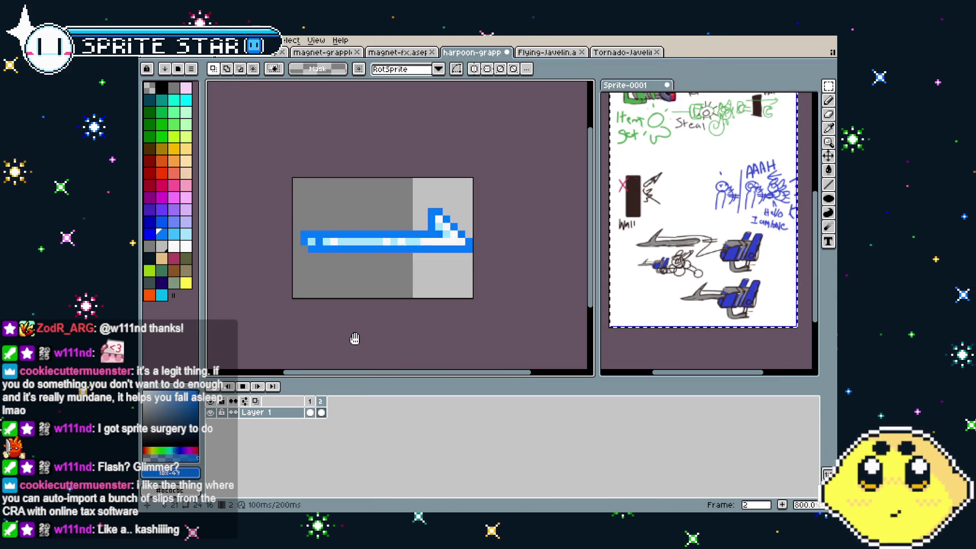
pyautogui.moveTo(355, 339); pyautogui.dragTo(377, 347)
# Preview the two-frame flash animation and stop on frame 2.
pyautogui.press('Return')
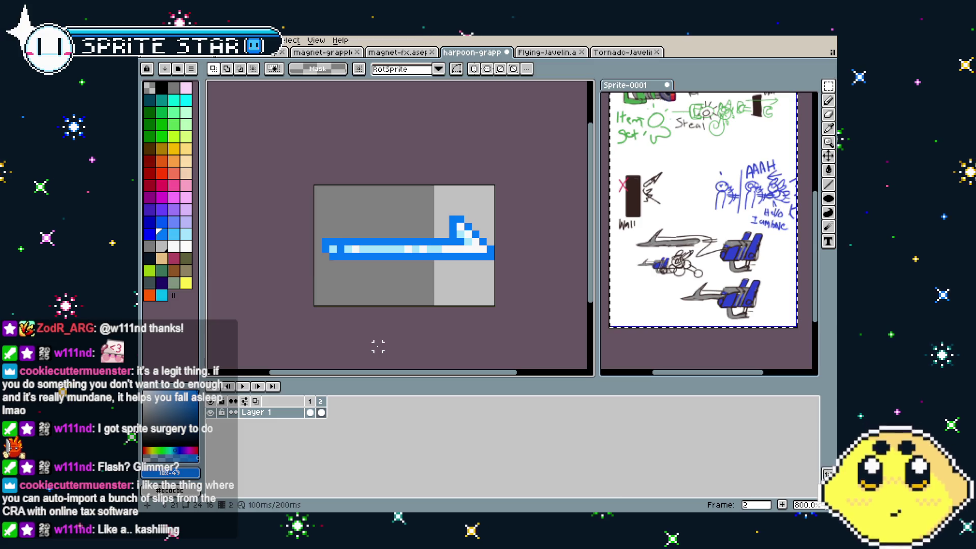
pyautogui.press('Left')
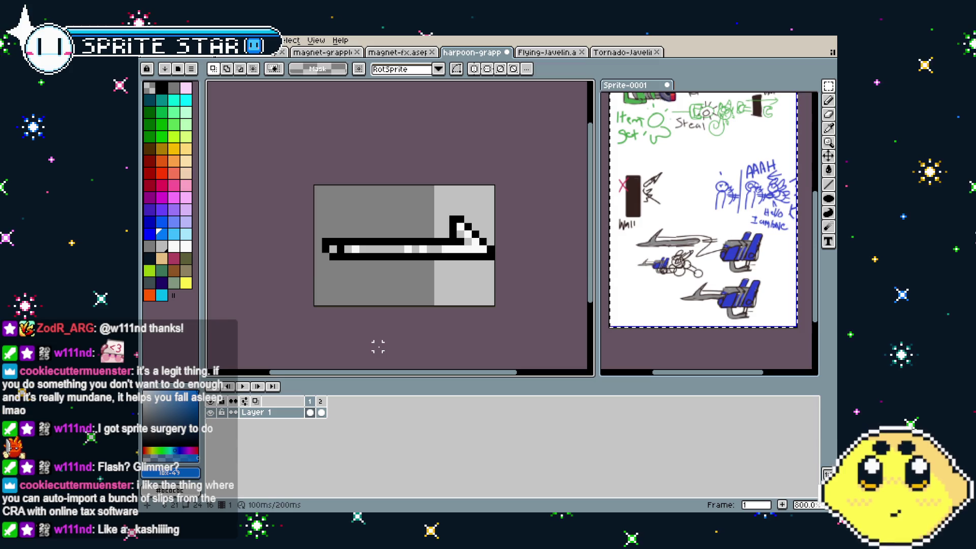
pyautogui.press('Return')
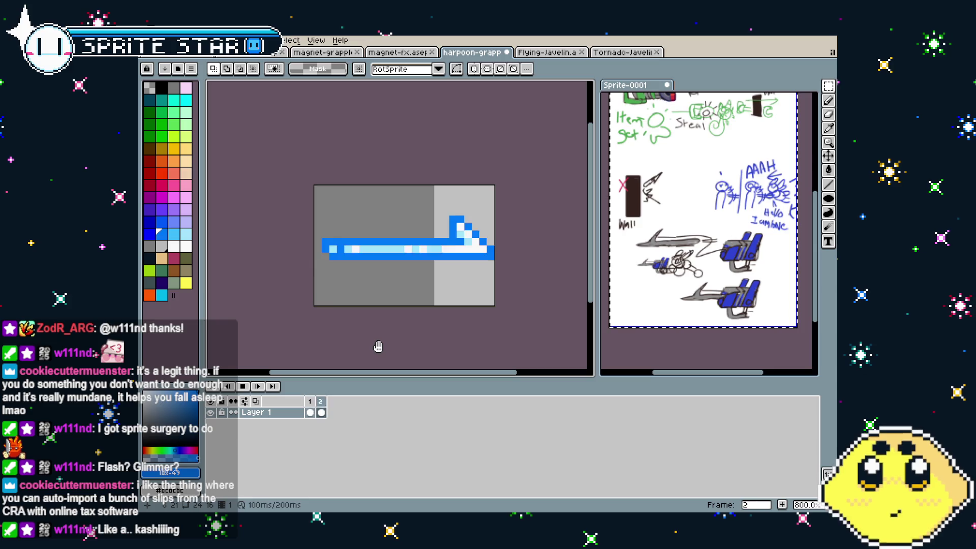
pyautogui.press('Return')
pyautogui.press('.')
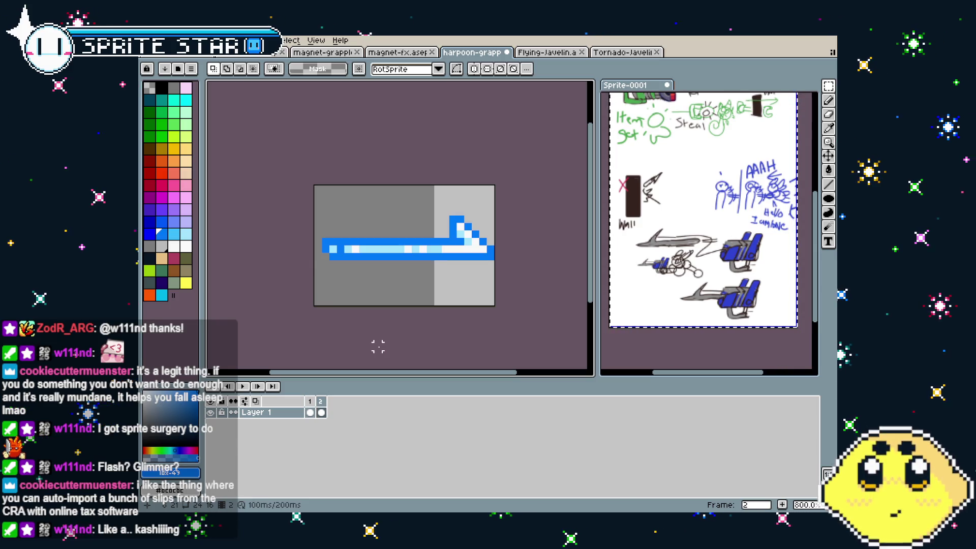
# Recolour frame 2 yellow: dark yellow outline and pale yellow inner highlight pixels.
pyautogui.click(186, 283)
pyautogui.press('g')
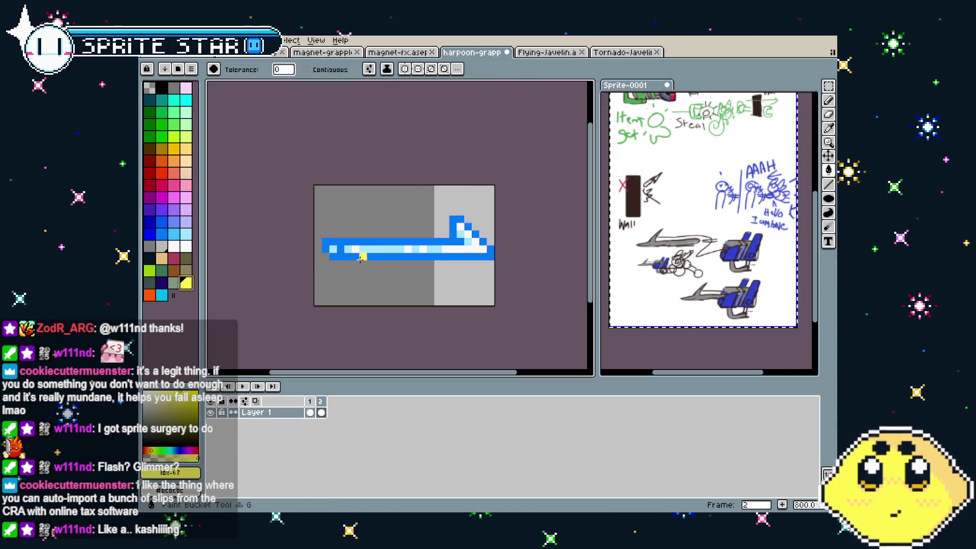
pyautogui.click(379, 249)
pyautogui.hotkey('ctrl', 'z')
pyautogui.hotkey('ctrl', 'y')
pyautogui.hotkey('ctrl', 'z')
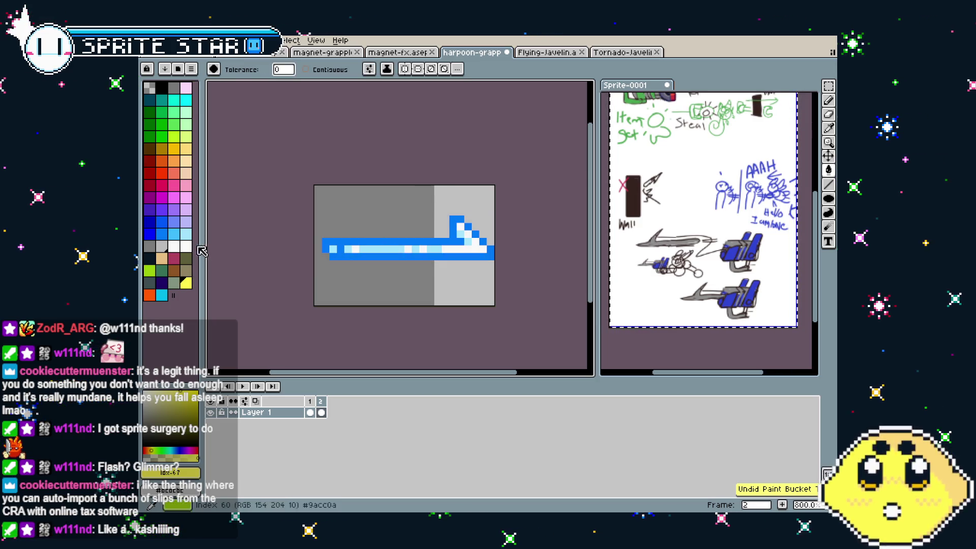
pyautogui.click(173, 149)
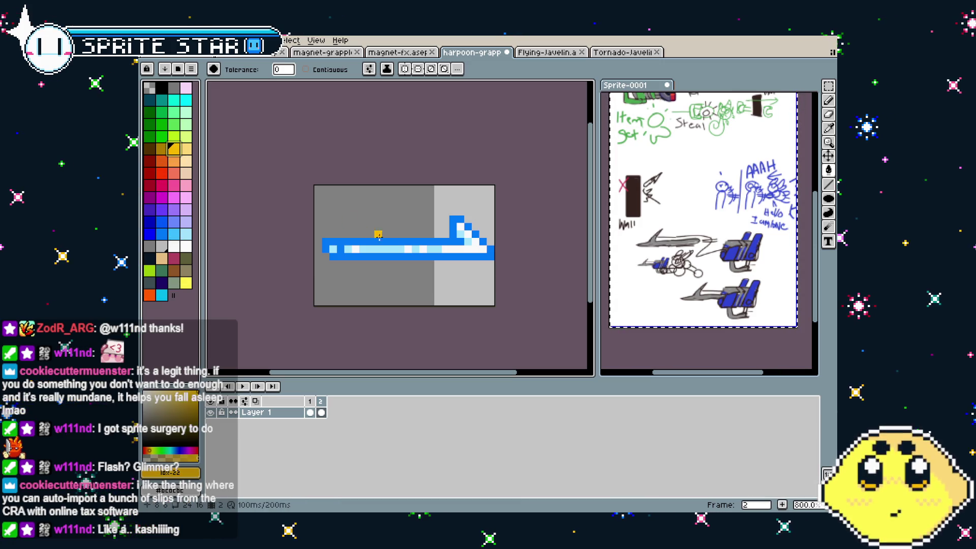
pyautogui.click(377, 236)
pyautogui.click(185, 154)
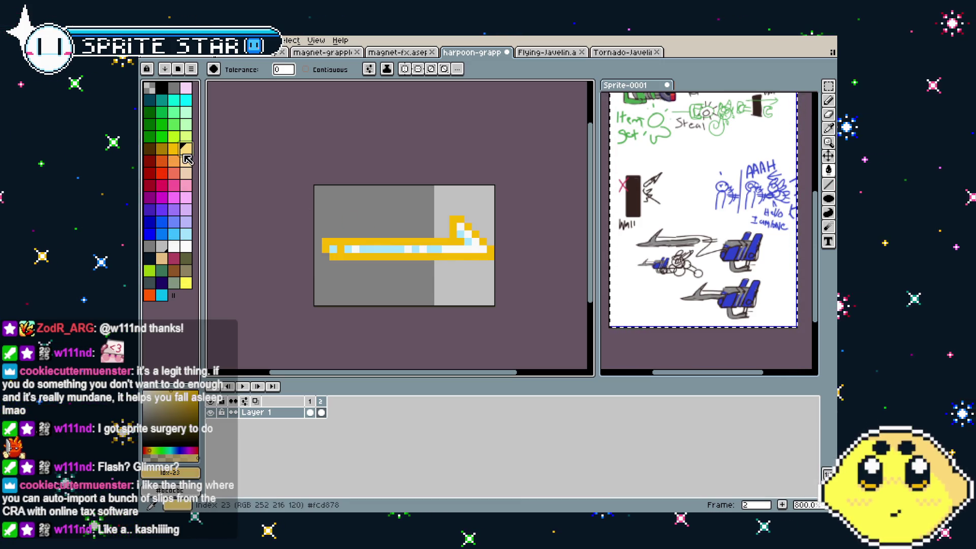
pyautogui.click(373, 245)
pyautogui.scroll(-2, 363, 301)
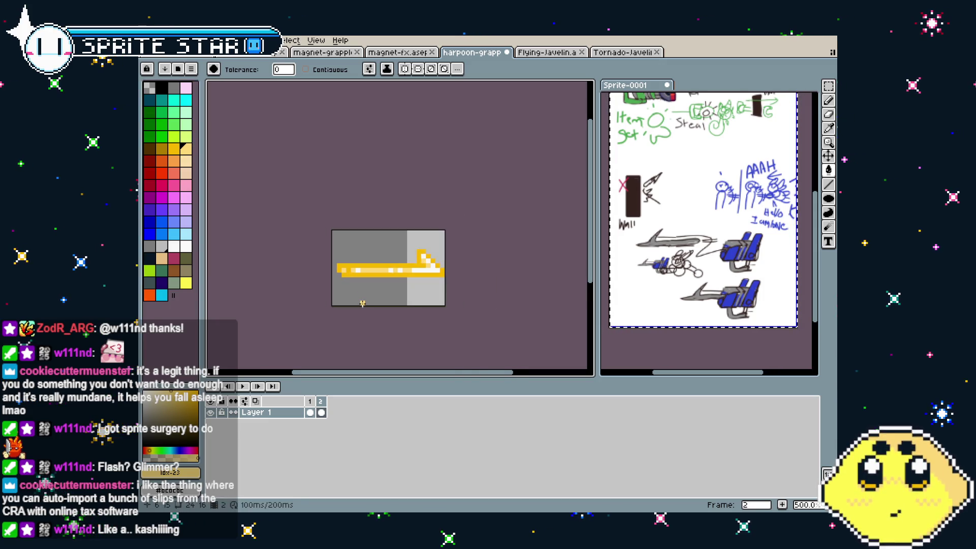
# Undo the yellow recolour, the paste, and the extra second frame.
pyautogui.hotkey('ctrl', 'z')
pyautogui.hotkey('ctrl', 'z')
pyautogui.hotkey('ctrl', 'z')
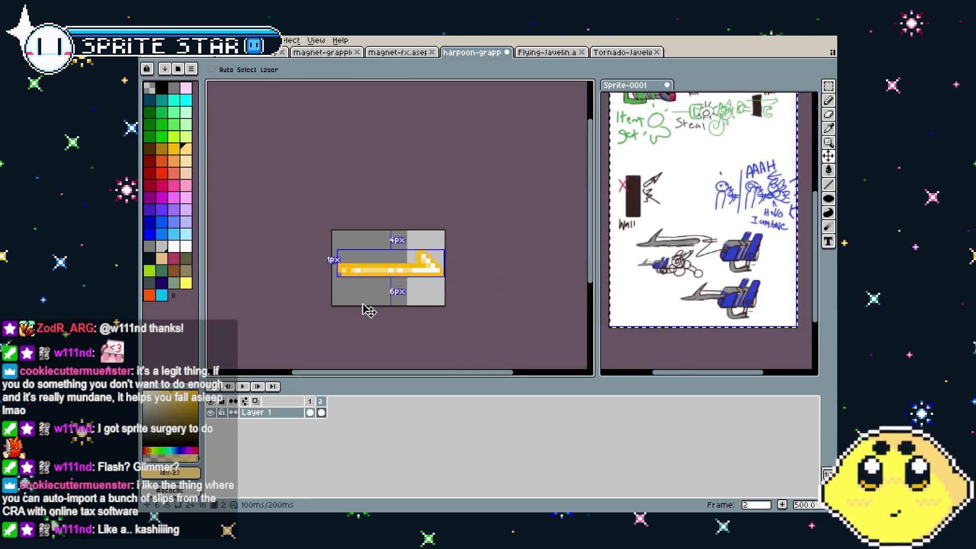
pyautogui.hotkey('ctrl', 'z')
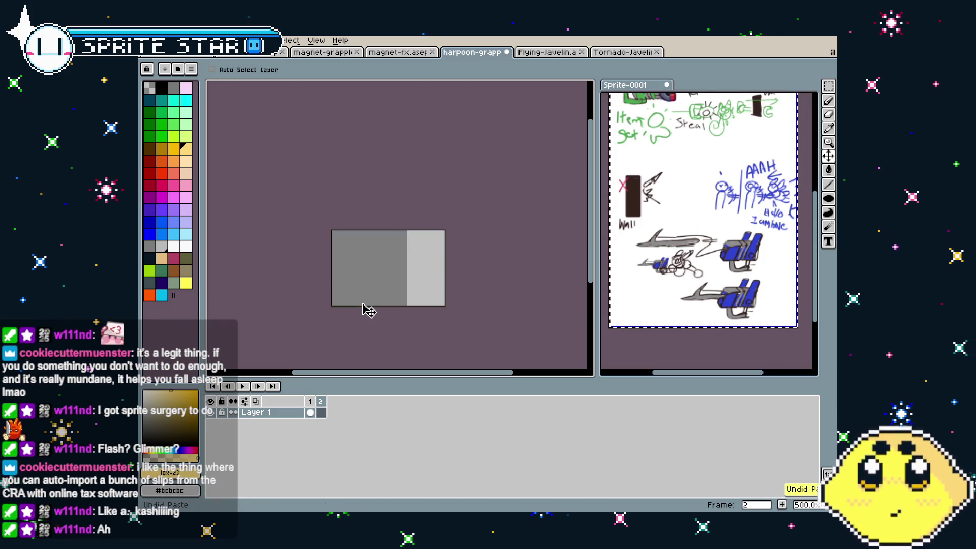
pyautogui.hotkey('ctrl', 'z')
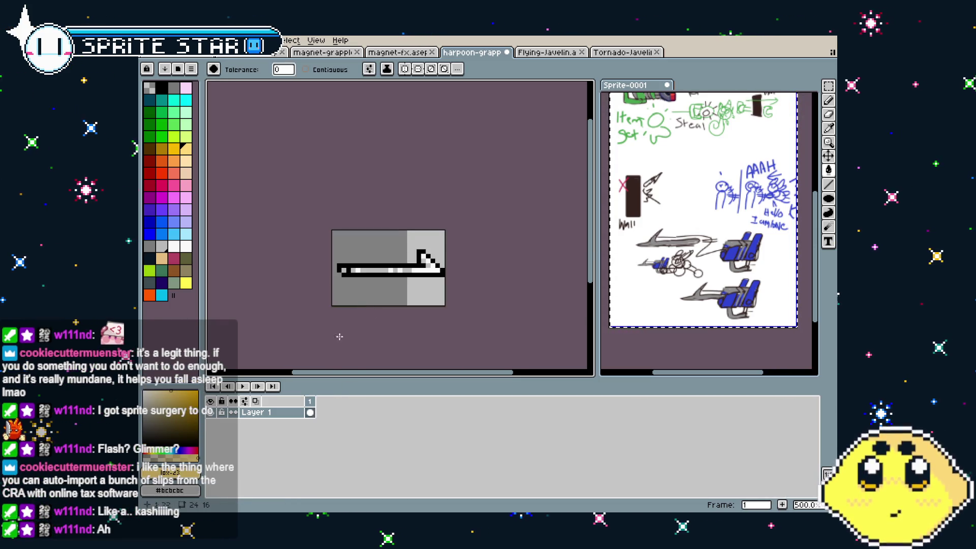
# Eyedrop white and pencil over the shaft's grey stripe pixels, undoing unwanted dots.
pyautogui.scroll(5, 503, 282)
pyautogui.press('i')
pyautogui.click(300, 296)
pyautogui.press('b')
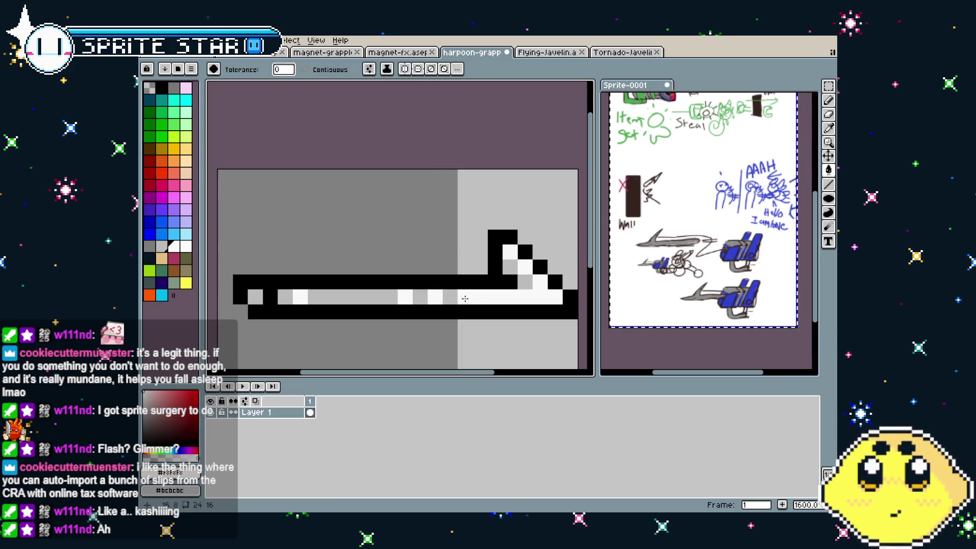
pyautogui.click(282, 294)
pyautogui.moveTo(358, 296); pyautogui.dragTo(377, 296)
pyautogui.click(420, 297)
pyautogui.click(449, 297)
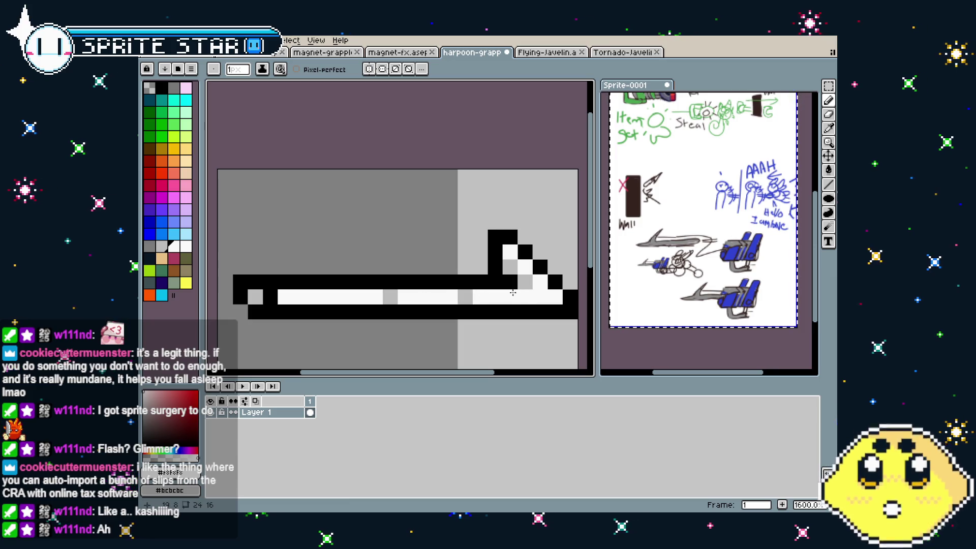
pyautogui.hotkey('ctrl', 'z')
pyautogui.hotkey('ctrl', 'z')
pyautogui.hotkey('ctrl', 'z')
pyautogui.click(512, 244)
pyautogui.hotkey('ctrl', 'z')
# Work around the harpoon view and save harpoon-grappler.aseprite.
pyautogui.moveTo(480, 301); pyautogui.dragTo(461, 281)
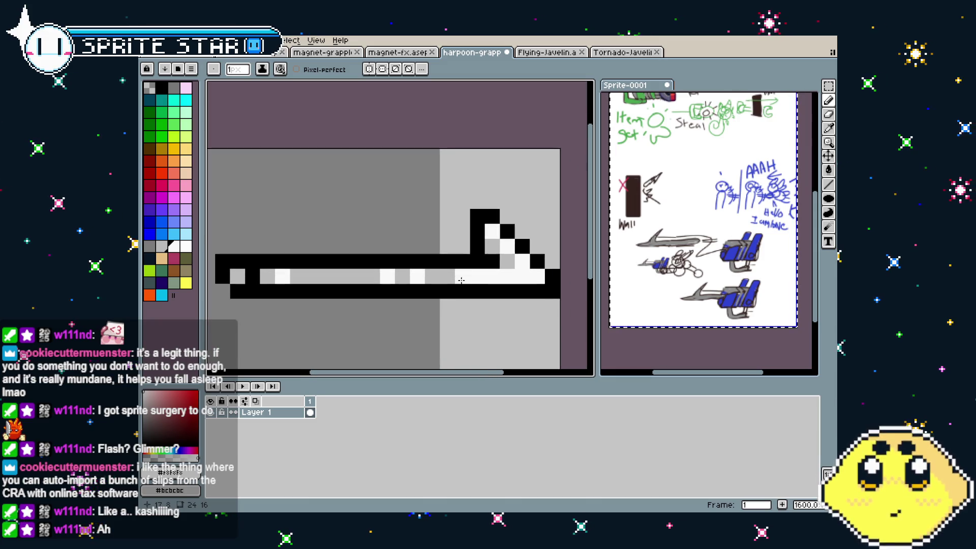
pyautogui.scroll(-2, 461, 280)
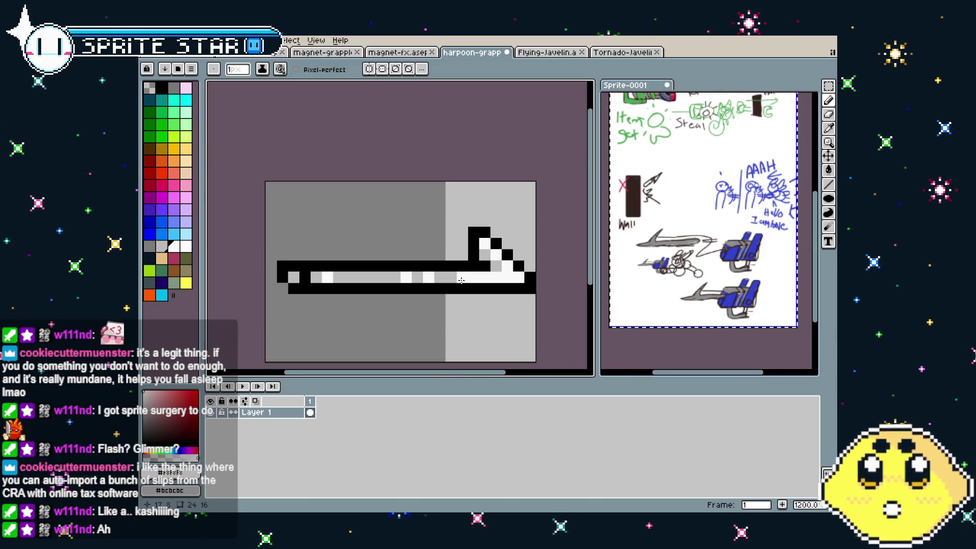
pyautogui.scroll(2, 456, 324)
pyautogui.scroll(-2, 454, 322)
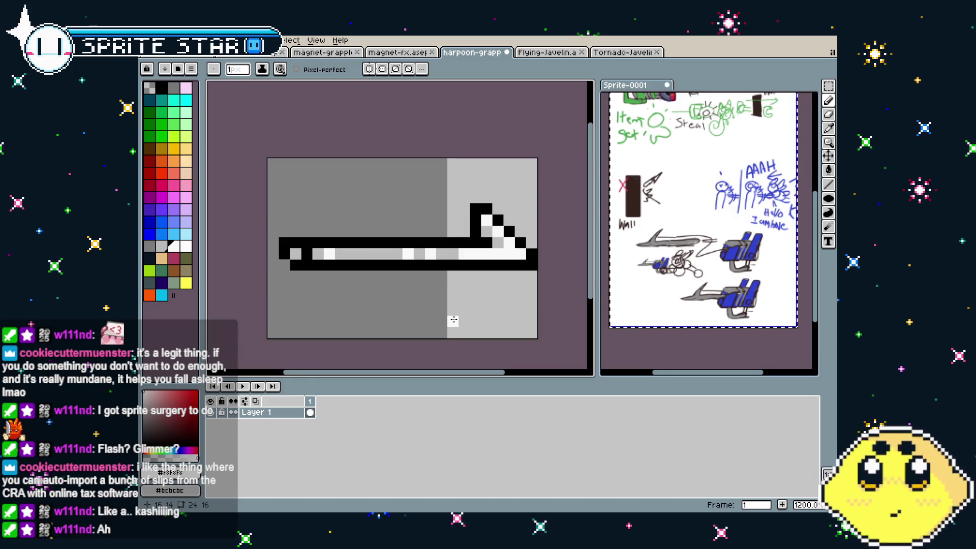
pyautogui.moveTo(453, 320)
pyautogui.mouseDown()
pyautogui.moveTo(395, 331)
pyautogui.moveTo(415, 333)
pyautogui.mouseUp()
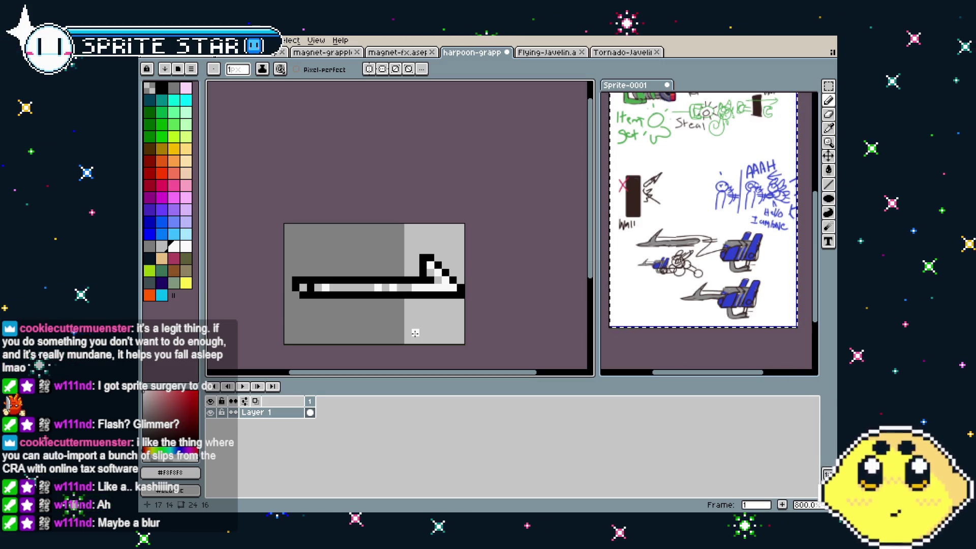
pyautogui.hscroll(1, 407, 333)
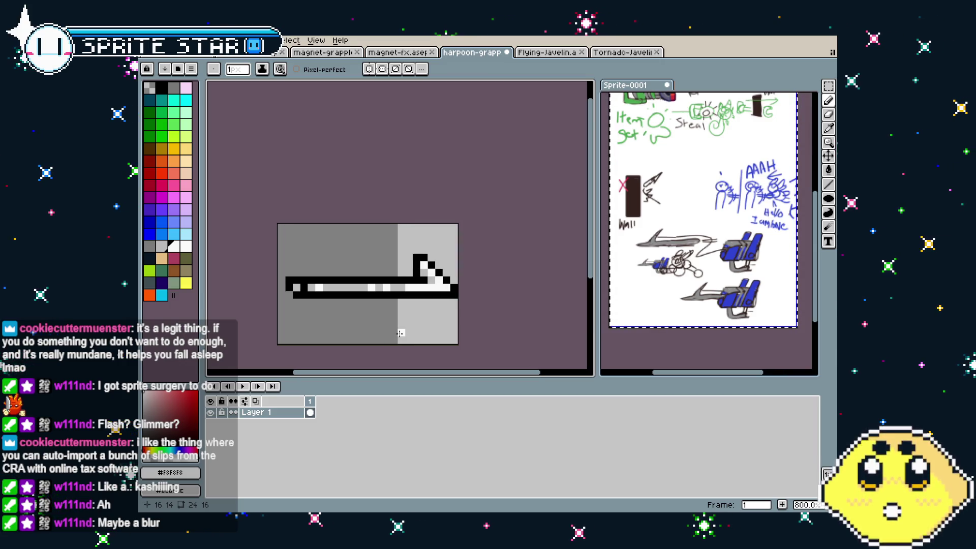
pyautogui.moveTo(455, 327)
pyautogui.mouseDown()
pyautogui.moveTo(585, 331)
pyautogui.moveTo(412, 313)
pyautogui.mouseUp()
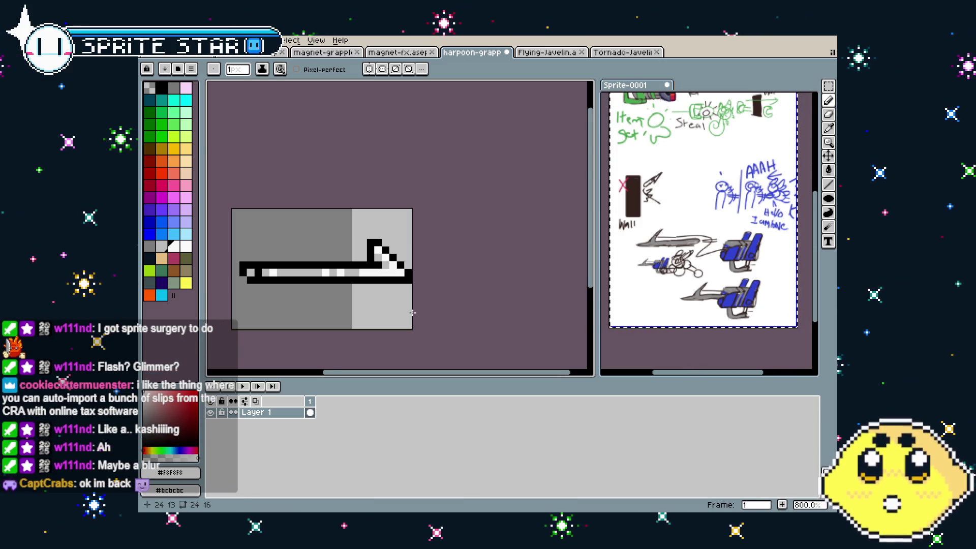
pyautogui.moveTo(413, 313); pyautogui.dragTo(441, 314)
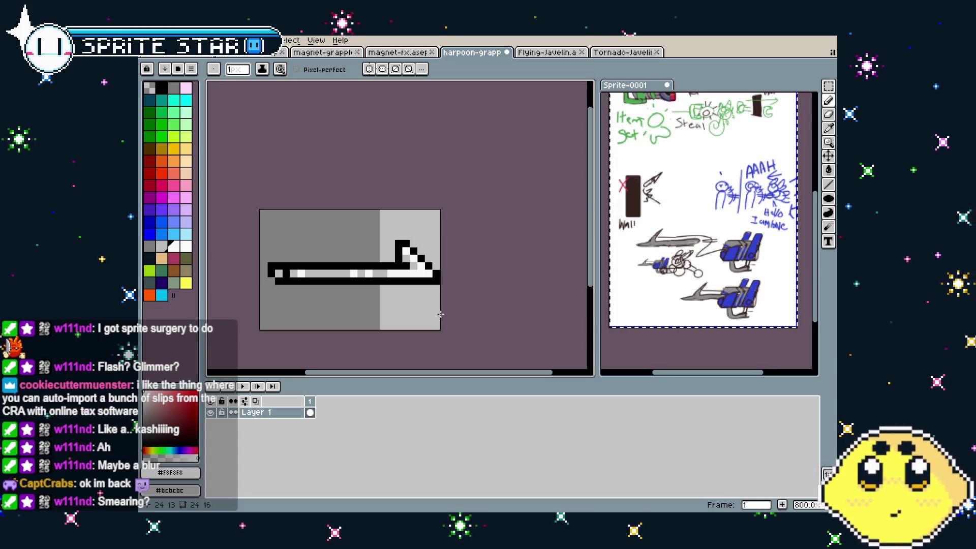
pyautogui.press('ctrl')
pyautogui.hotkey('ctrl', 's')
# Eyedrop black from the harpoon's outline.
pyautogui.scroll(2, 355, 305)
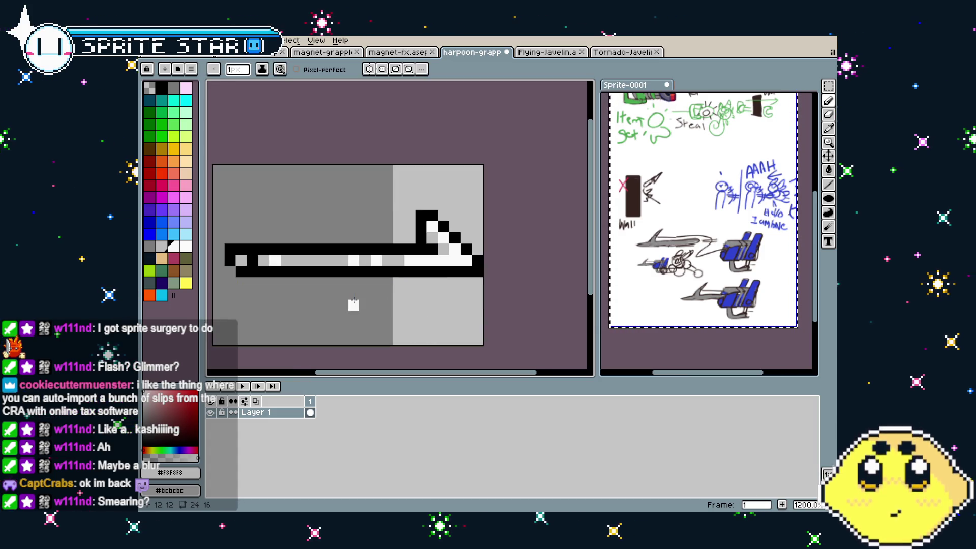
pyautogui.hscroll(-1, 374, 301)
pyautogui.press('alt')
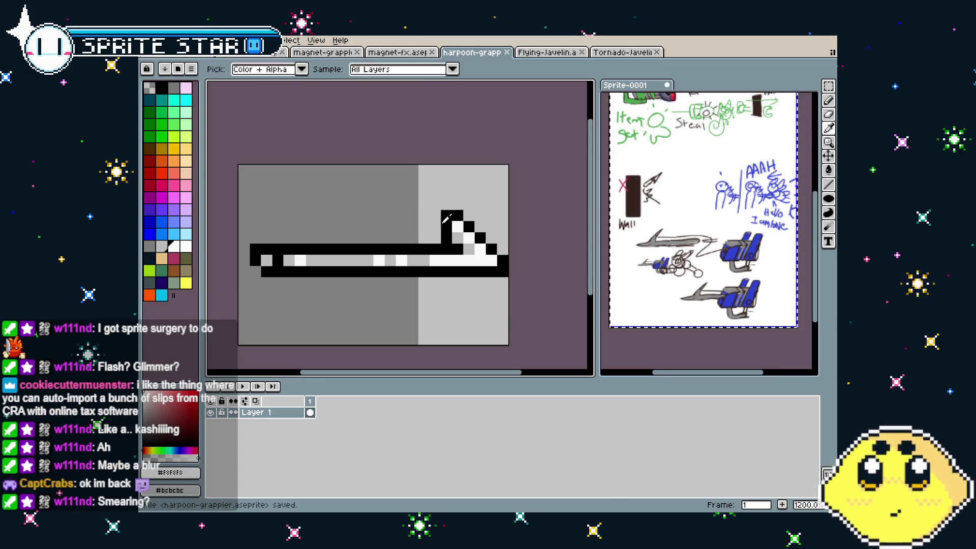
pyautogui.keyDown('alt'); pyautogui.click(449, 220); pyautogui.keyUp('alt')
# Draw black lines leftward from the harpoon head and along its upper edge.
pyautogui.moveTo(401, 214)
pyautogui.mouseDown()
pyautogui.moveTo(436, 229)
pyautogui.moveTo(417, 233)
pyautogui.mouseUp()
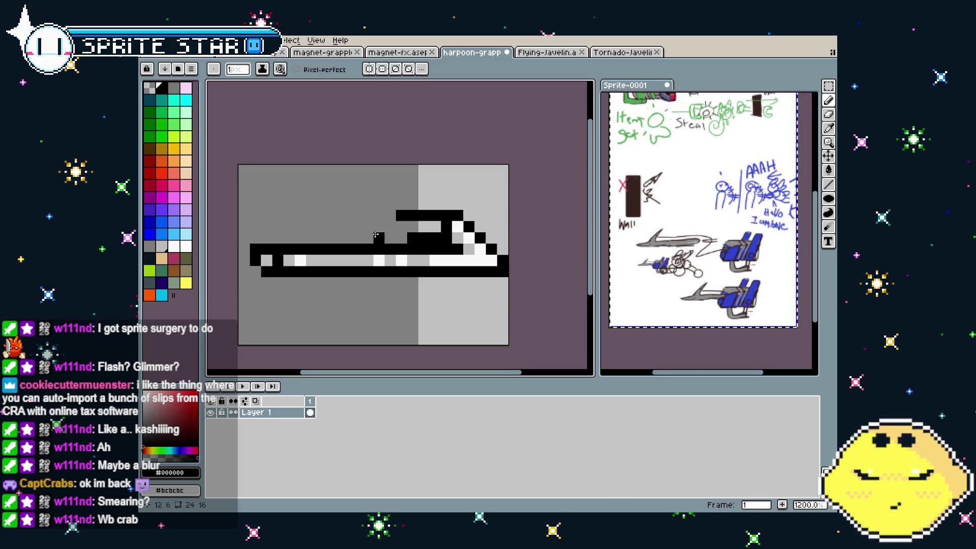
pyautogui.moveTo(288, 238); pyautogui.dragTo(242, 238)
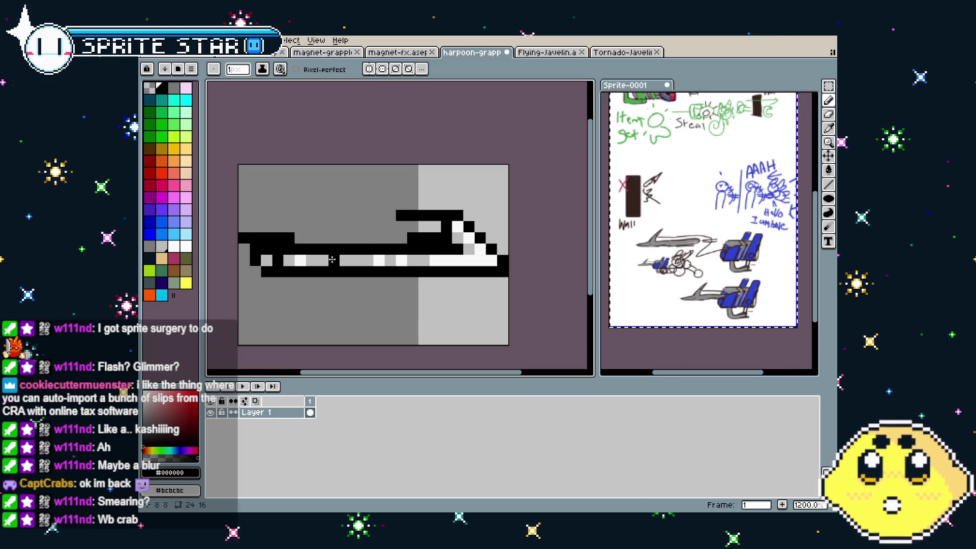
pyautogui.moveTo(326, 282); pyautogui.dragTo(265, 283)
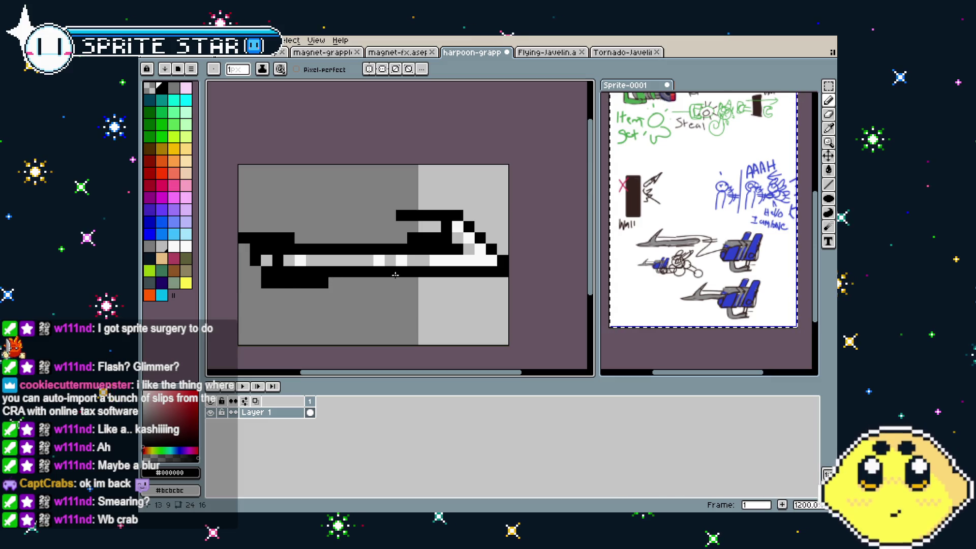
pyautogui.hotkey('ctrl', 'z')
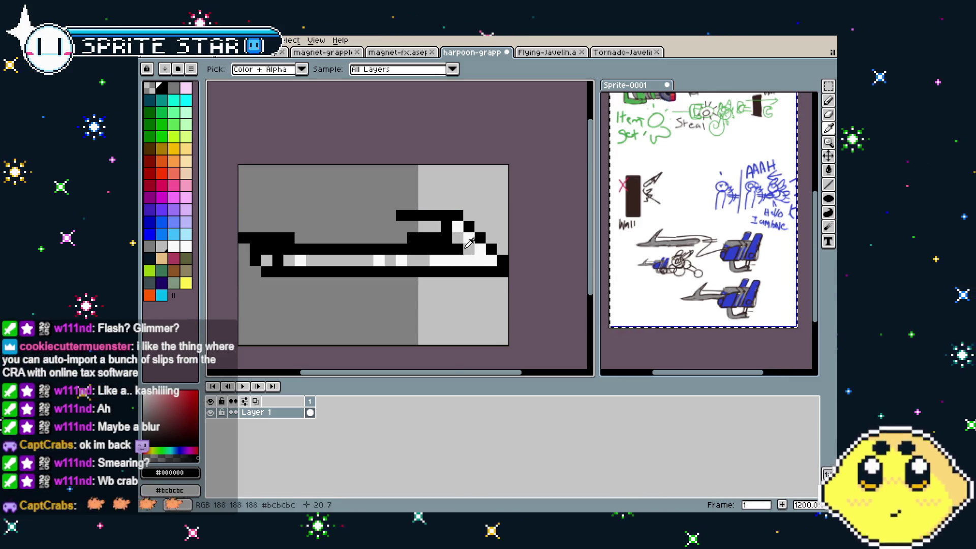
# Recolour the new upper row light grey, add a white highlight near the head.
pyautogui.keyDown('alt'); pyautogui.click(469, 249); pyautogui.keyUp('alt')
pyautogui.moveTo(447, 238); pyautogui.dragTo(394, 237)
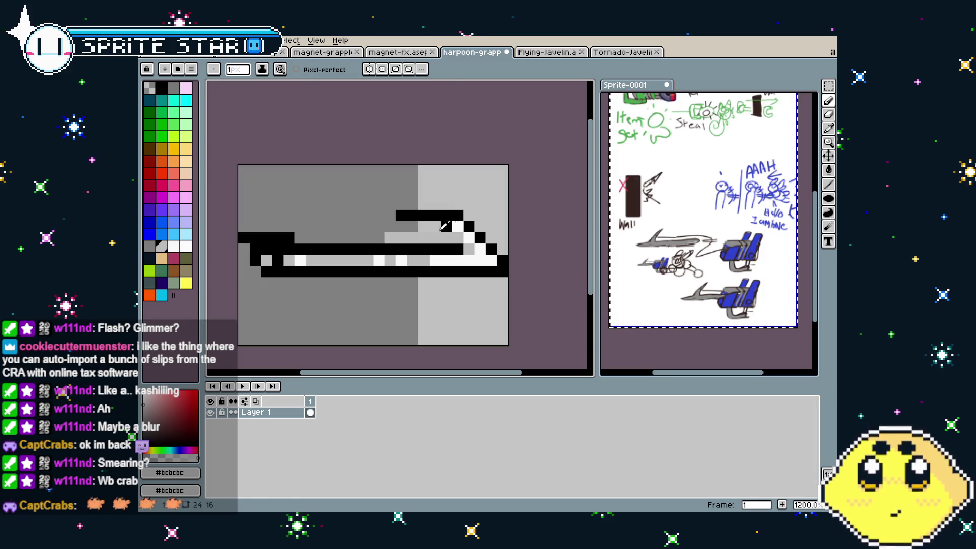
pyautogui.keyDown('alt'); pyautogui.click(456, 227); pyautogui.keyUp('alt')
pyautogui.click(450, 228)
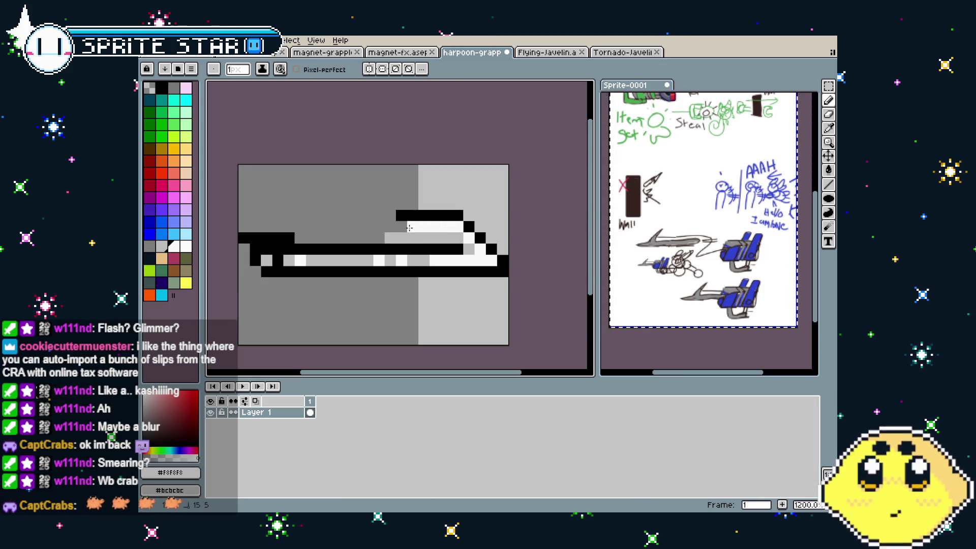
pyautogui.keyDown('alt'); pyautogui.click(469, 249); pyautogui.keyUp('alt')
pyautogui.moveTo(460, 249); pyautogui.dragTo(433, 249)
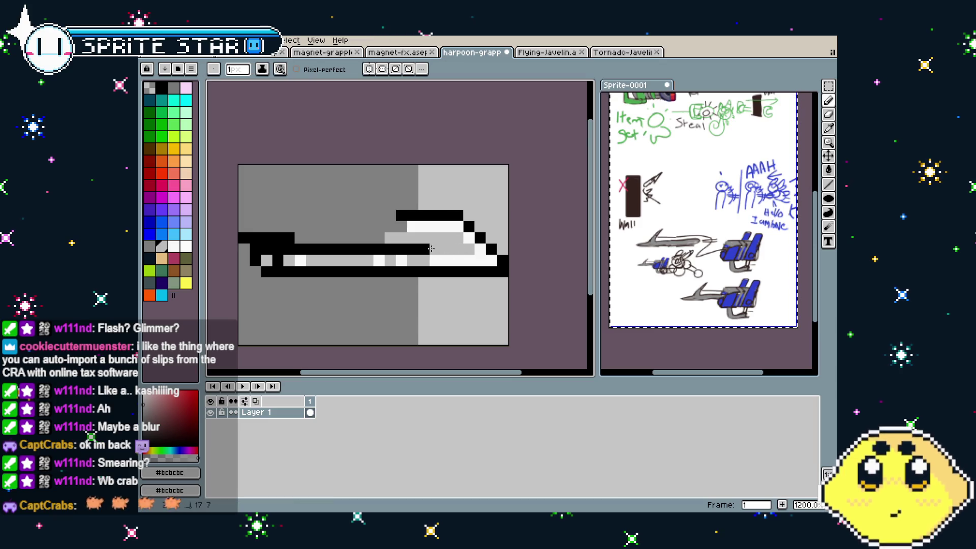
pyautogui.scroll(-5, 433, 249)
pyautogui.hotkey('ctrl', 'z')
pyautogui.scroll(2, 395, 280)
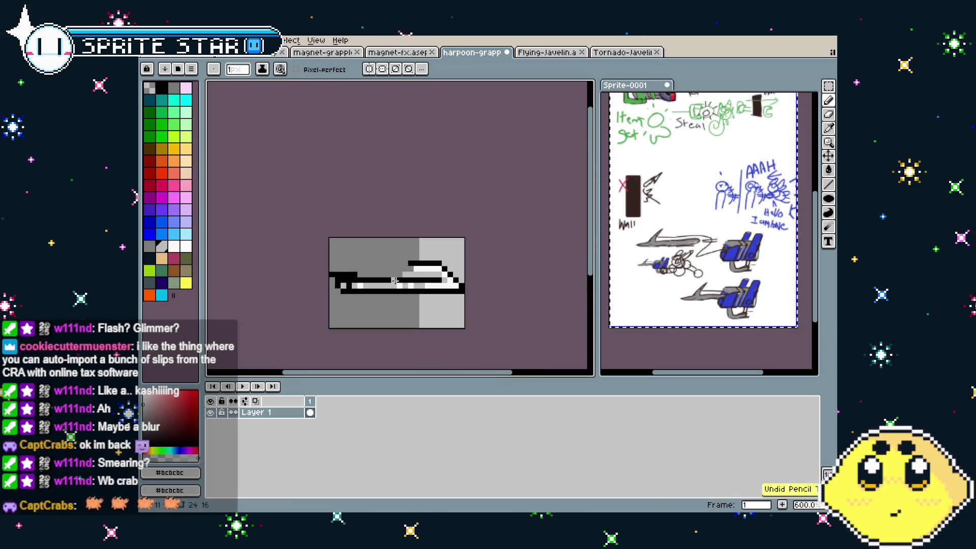
# Pick the shaft's light grey #bcbcbc and repaint the lower shaft pixels, then undo.
pyautogui.keyDown('alt'); pyautogui.click(361, 282); pyautogui.keyUp('alt')
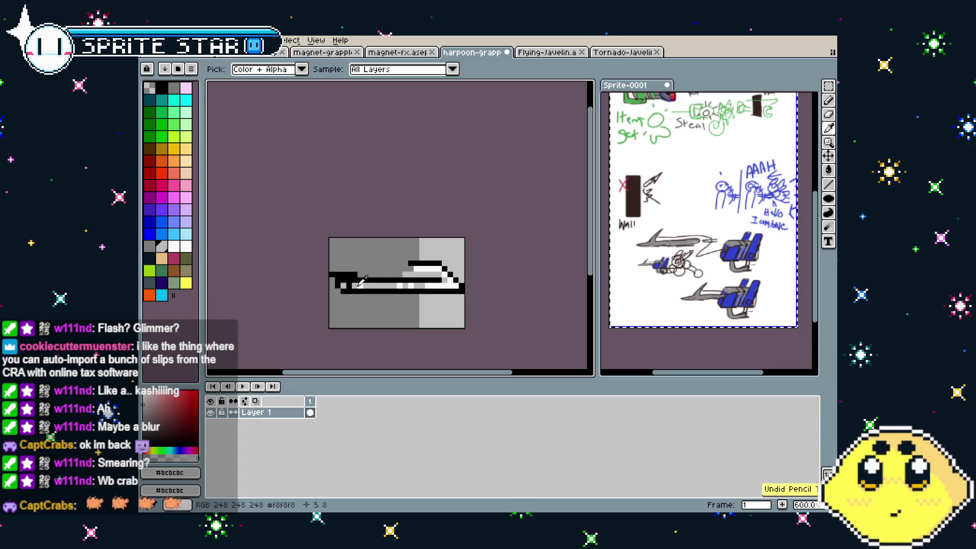
pyautogui.moveTo(331, 285); pyautogui.dragTo(372, 286)
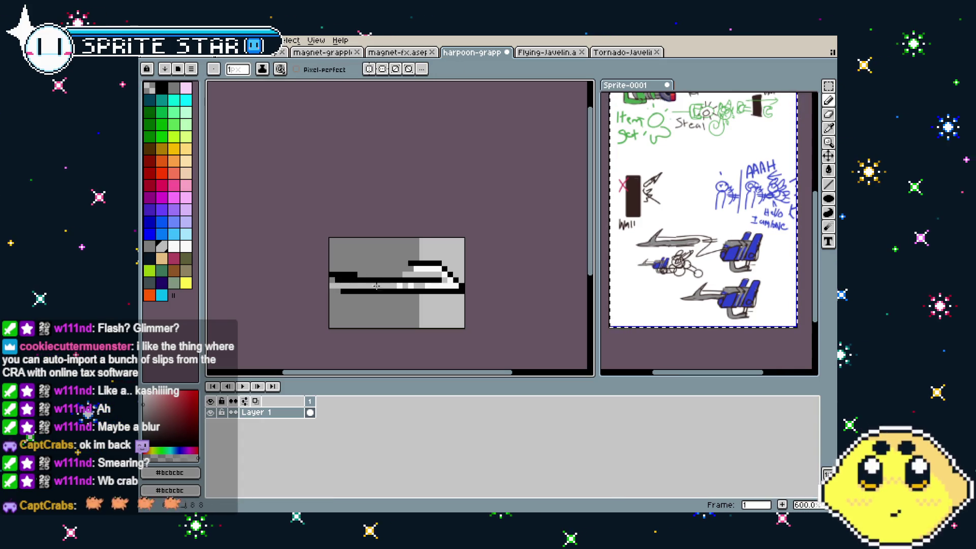
pyautogui.scroll(-3, 361, 308)
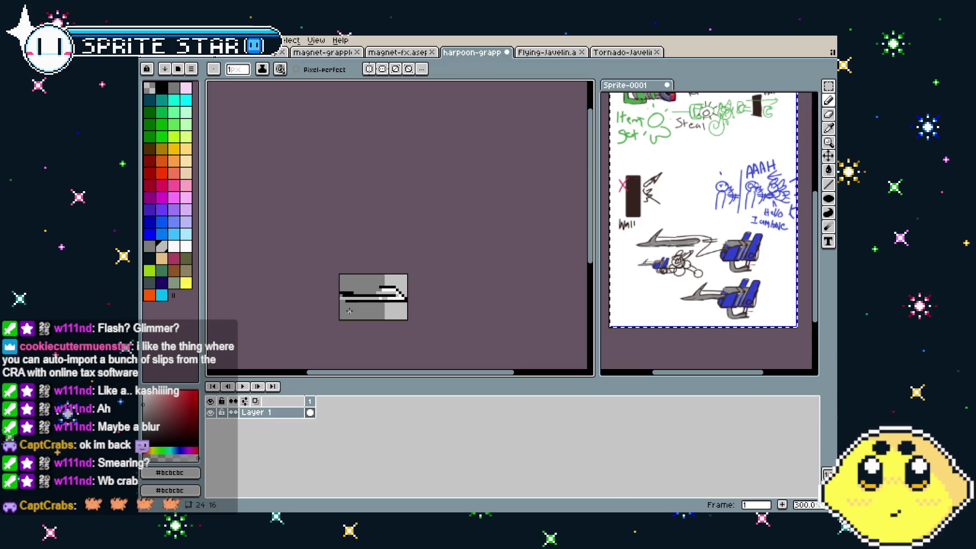
pyautogui.scroll(2, 350, 311)
pyautogui.hotkey('ctrl', 'z')
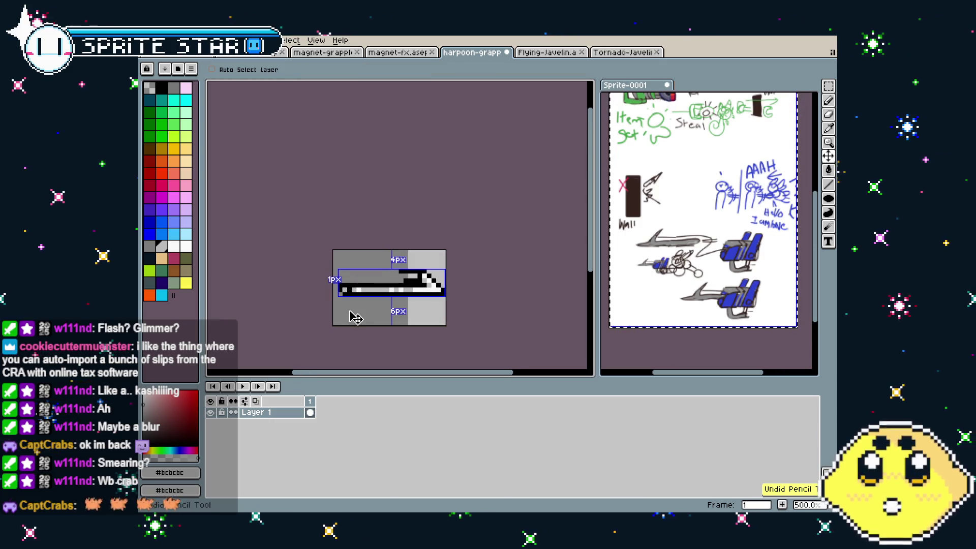
pyautogui.scroll(2, 349, 312)
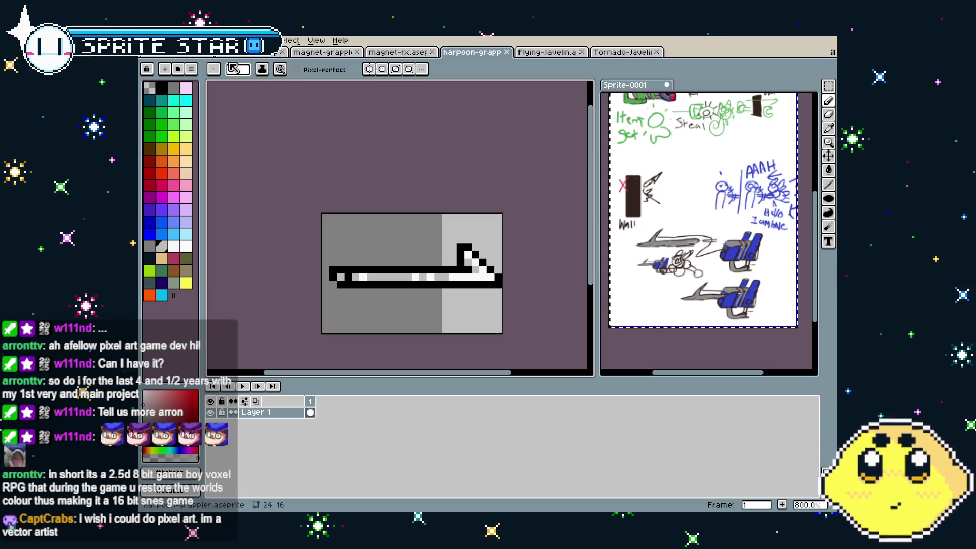
# Export the harpoon sprite as harpoon-grappler.png using File > Export As.
pyautogui.click(150, 40)
pyautogui.moveTo(176, 134)
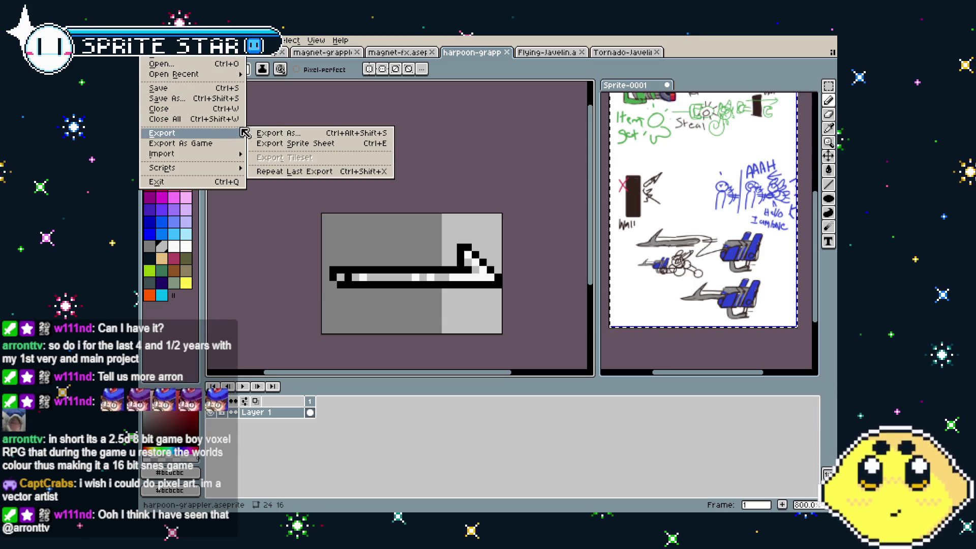
pyautogui.click(154, 57)
pyautogui.click(150, 41)
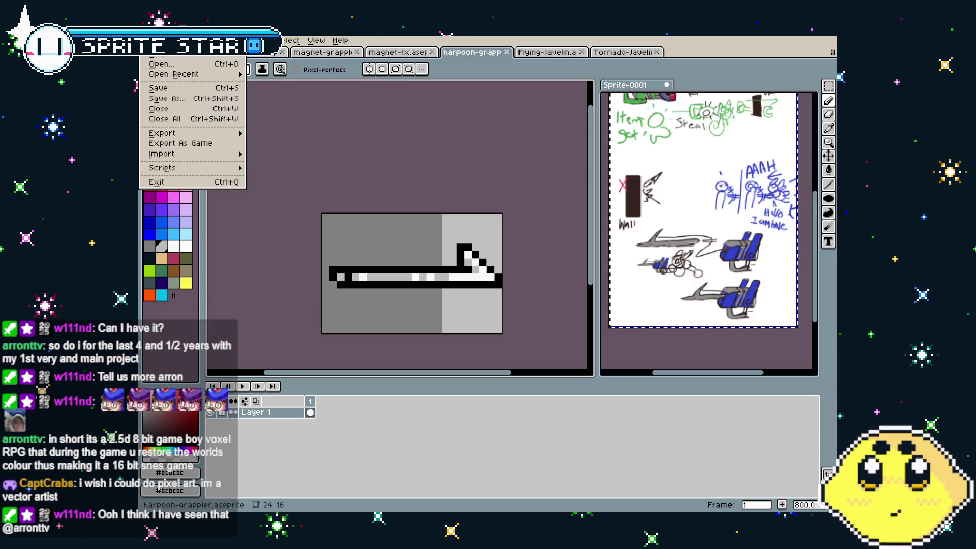
pyautogui.moveTo(167, 134)
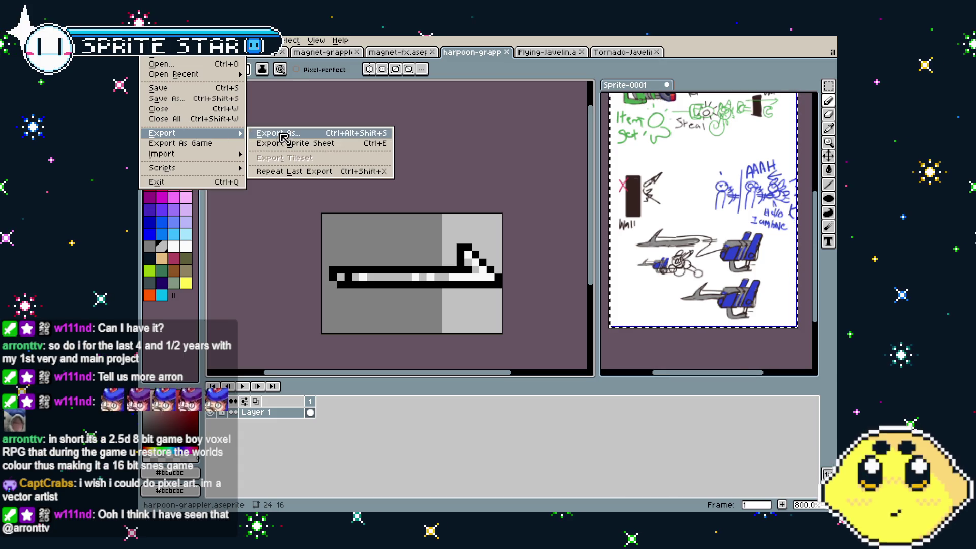
pyautogui.click(270, 133)
pyautogui.click(644, 337)
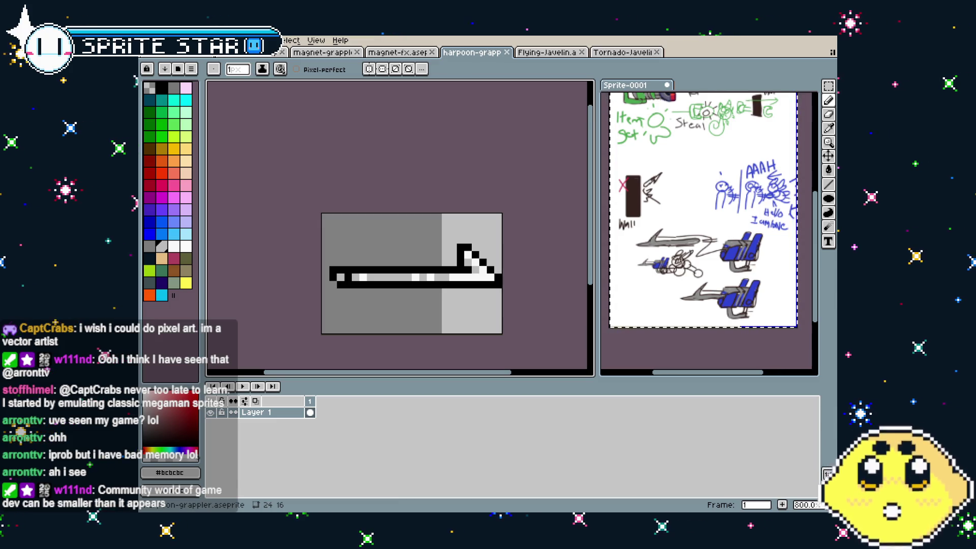
pyautogui.moveTo(341, 329); pyautogui.dragTo(360, 318)
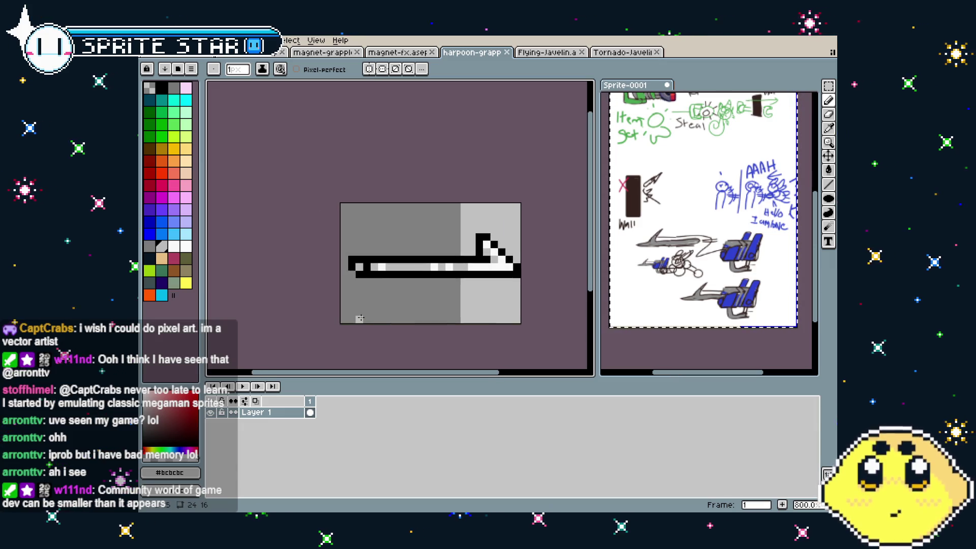
pyautogui.moveTo(437, 360); pyautogui.dragTo(424, 360)
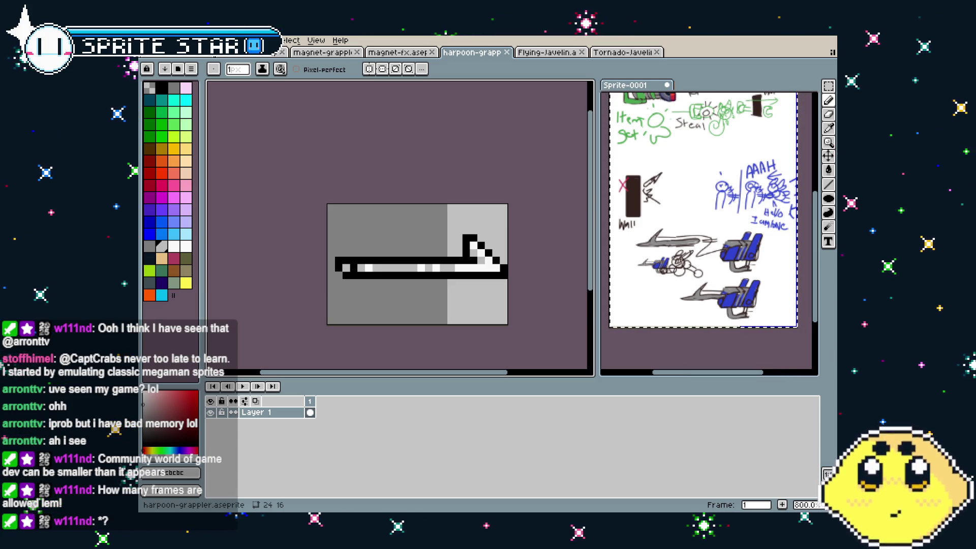
pyautogui.moveTo(375, 327)
pyautogui.mouseDown()
pyautogui.moveTo(385, 327)
pyautogui.moveTo(371, 326)
pyautogui.mouseUp()
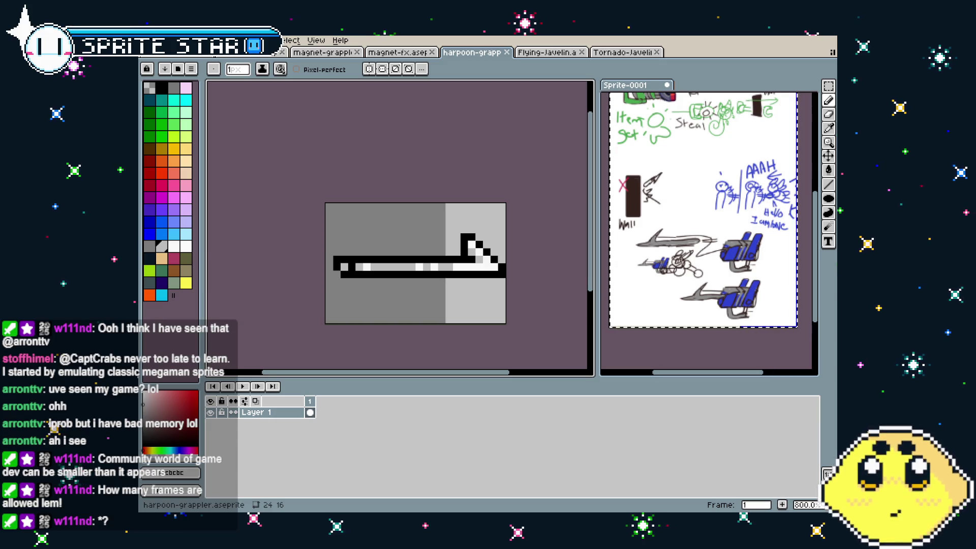
# Create a blank 24×16 sprite, Sprite-0005, from the magnet-fx tab, then return to the character sheet.
pyautogui.click(325, 53)
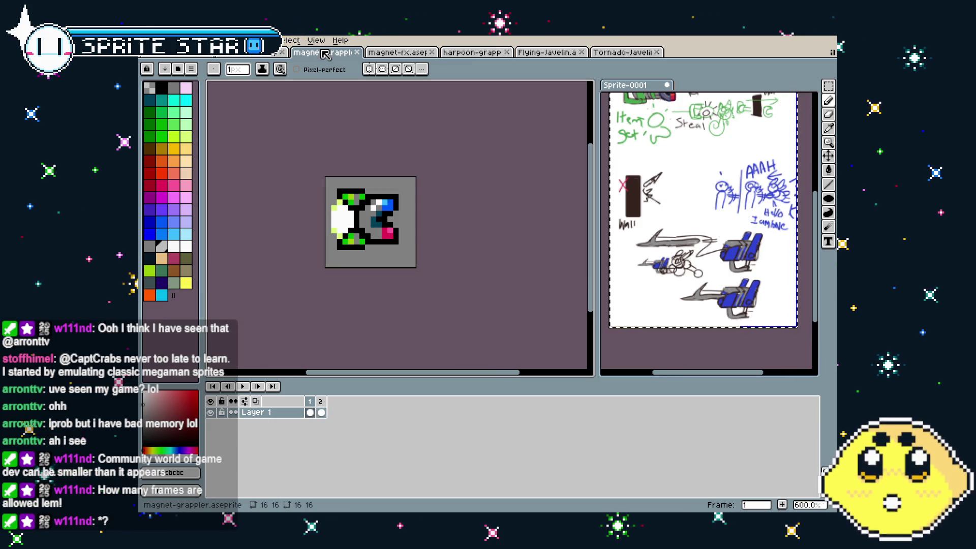
pyautogui.click(399, 56)
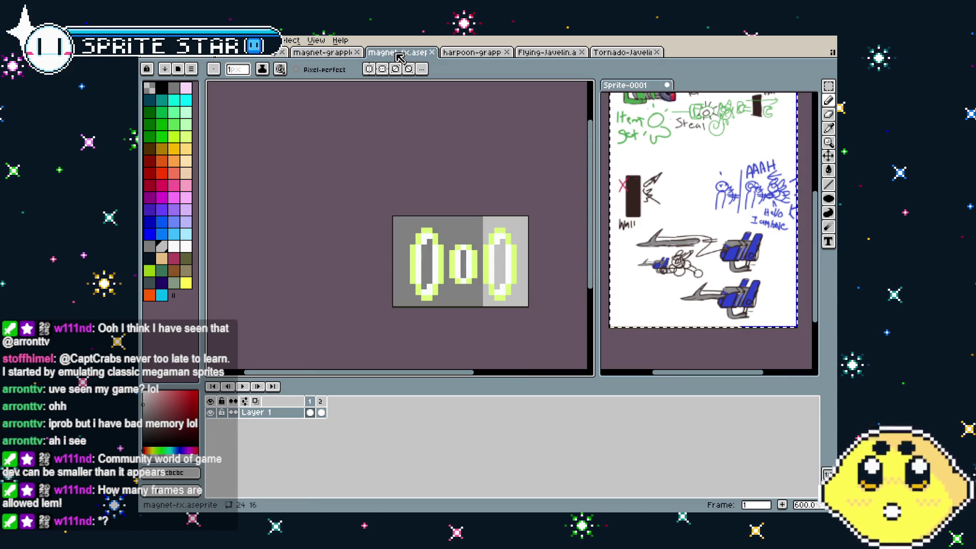
pyautogui.click(148, 41)
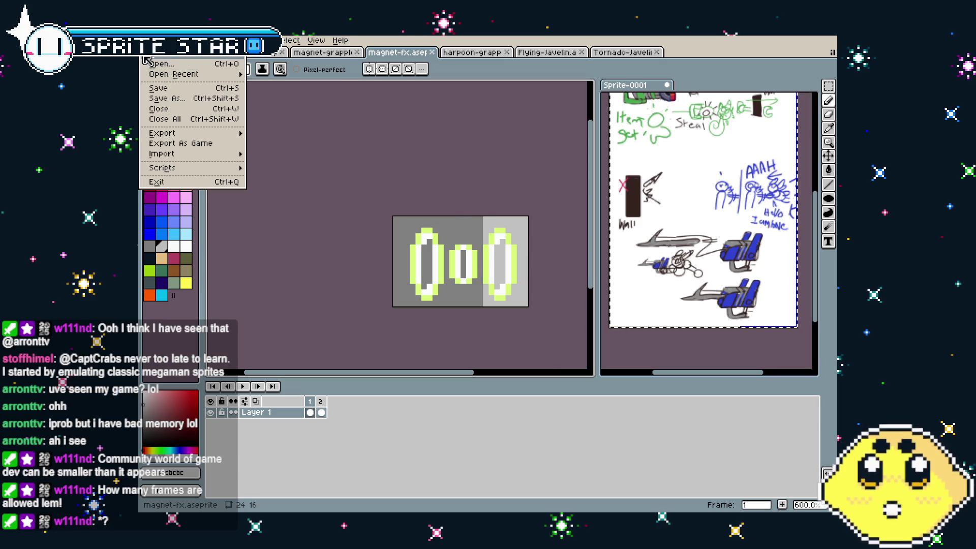
pyautogui.click(145, 58)
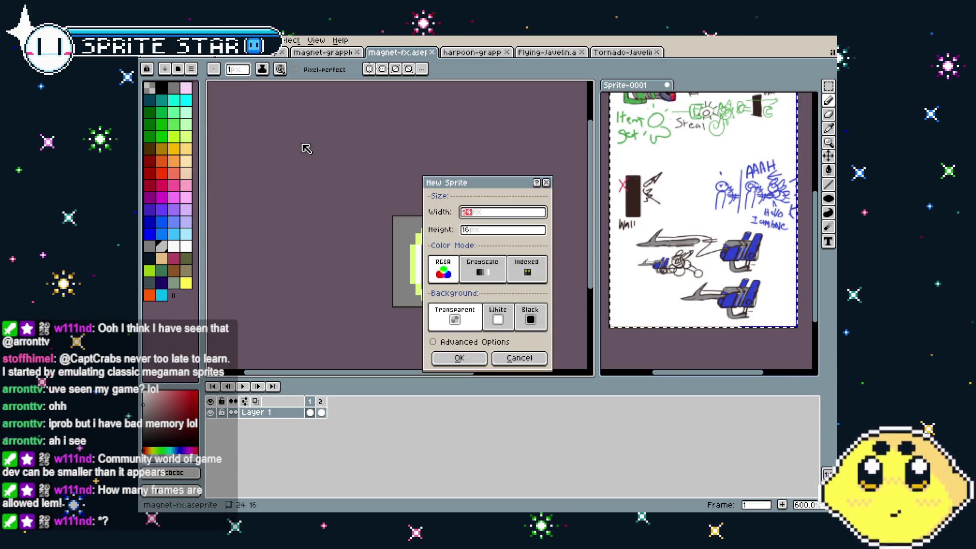
pyautogui.press('Return')
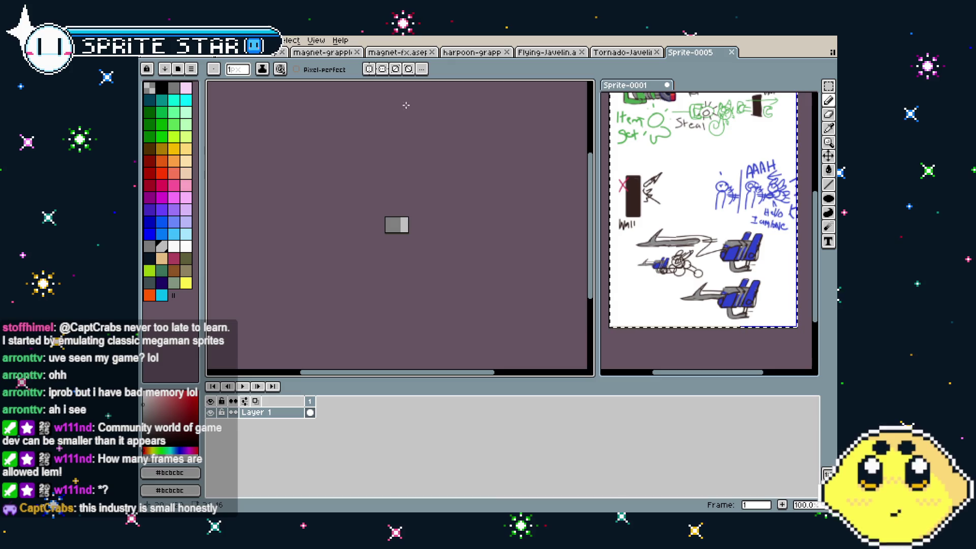
pyautogui.scroll(5, 402, 209)
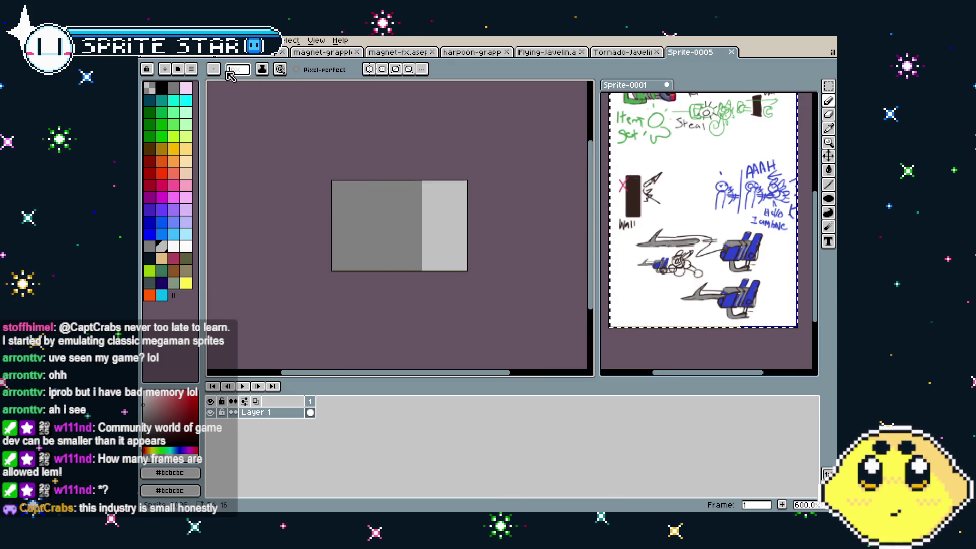
pyautogui.hotkey('ctrl', 'Tab')
pyautogui.scroll(3, 360, 269)
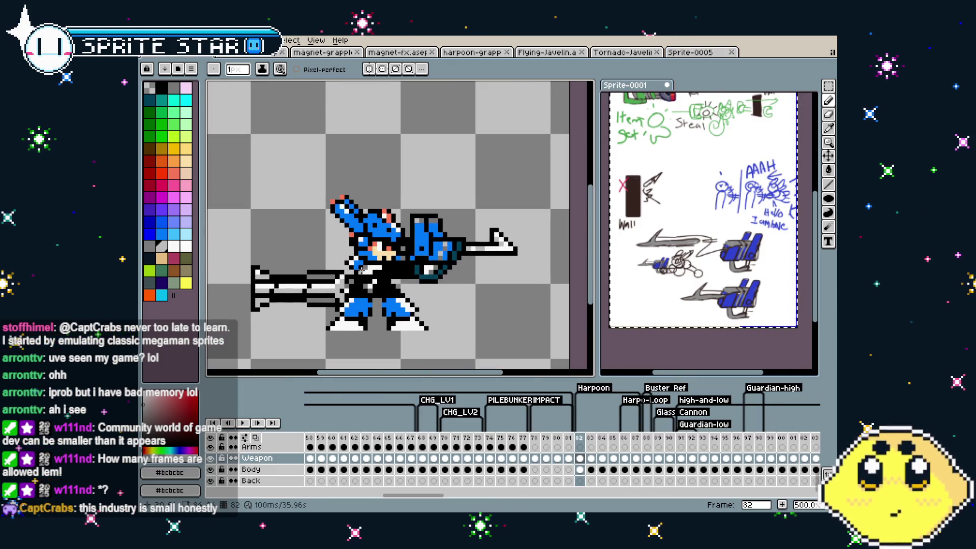
# Stop the character animation on frame 87, marquee-select the three projectile rings, and switch to harpoon-fx.
pyautogui.press('Return')
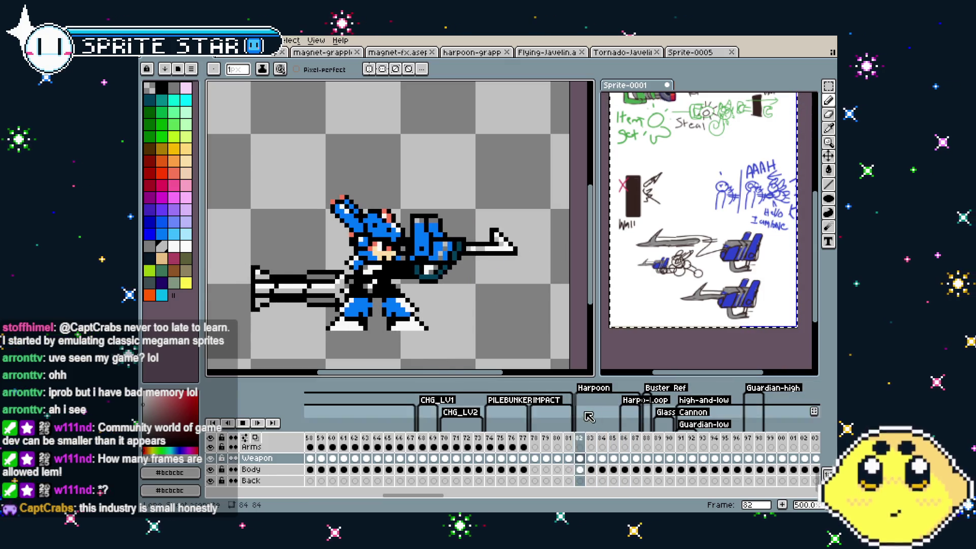
pyautogui.press('Return')
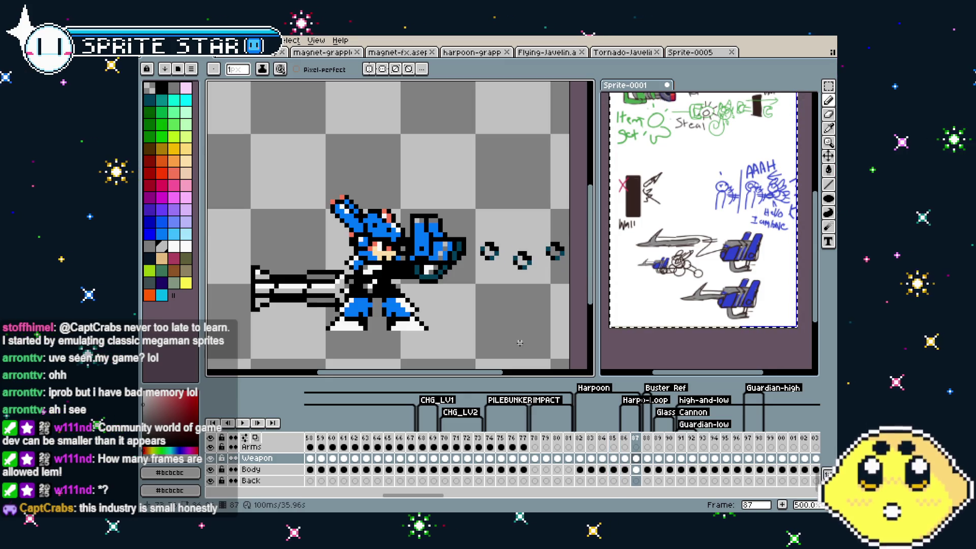
pyautogui.press('m')
pyautogui.moveTo(481, 229); pyautogui.dragTo(566, 293)
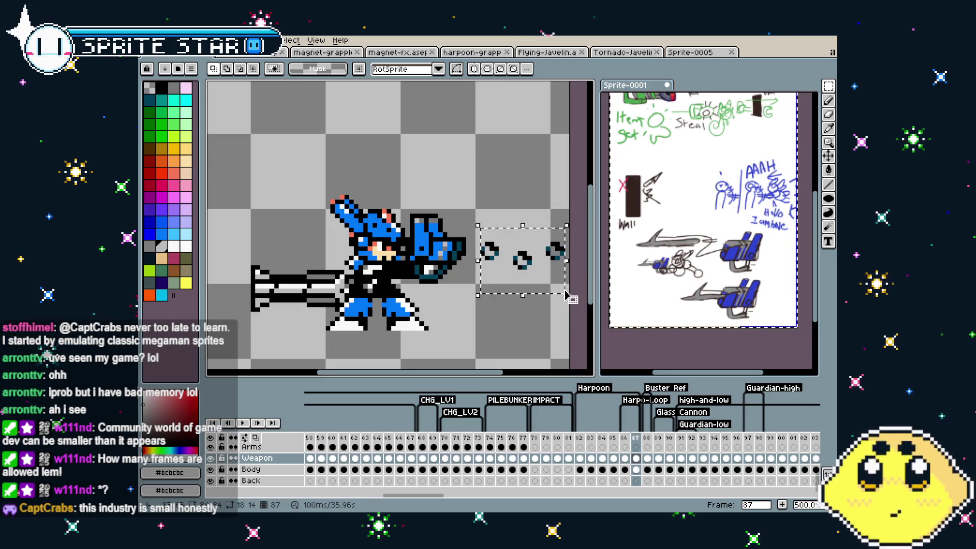
pyautogui.hotkey('ctrl', 'Tab')
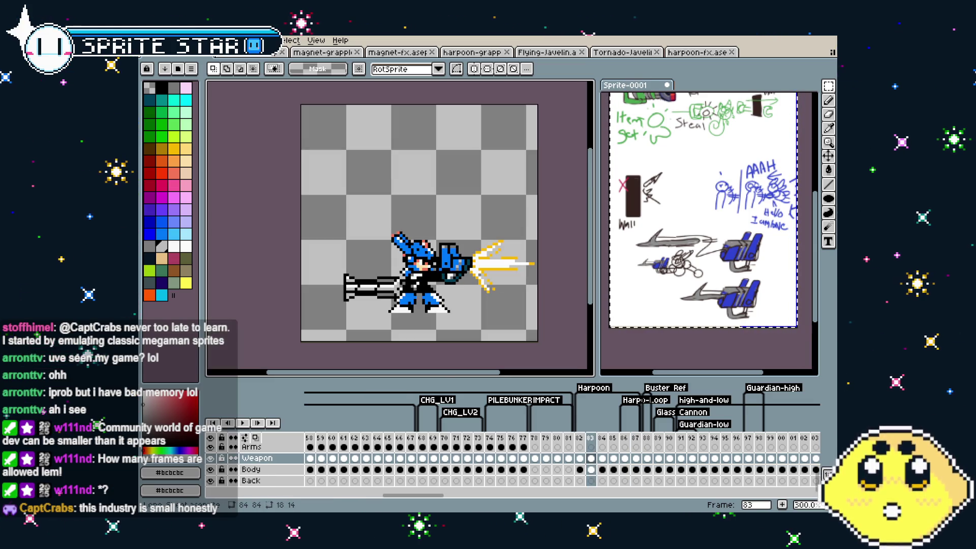